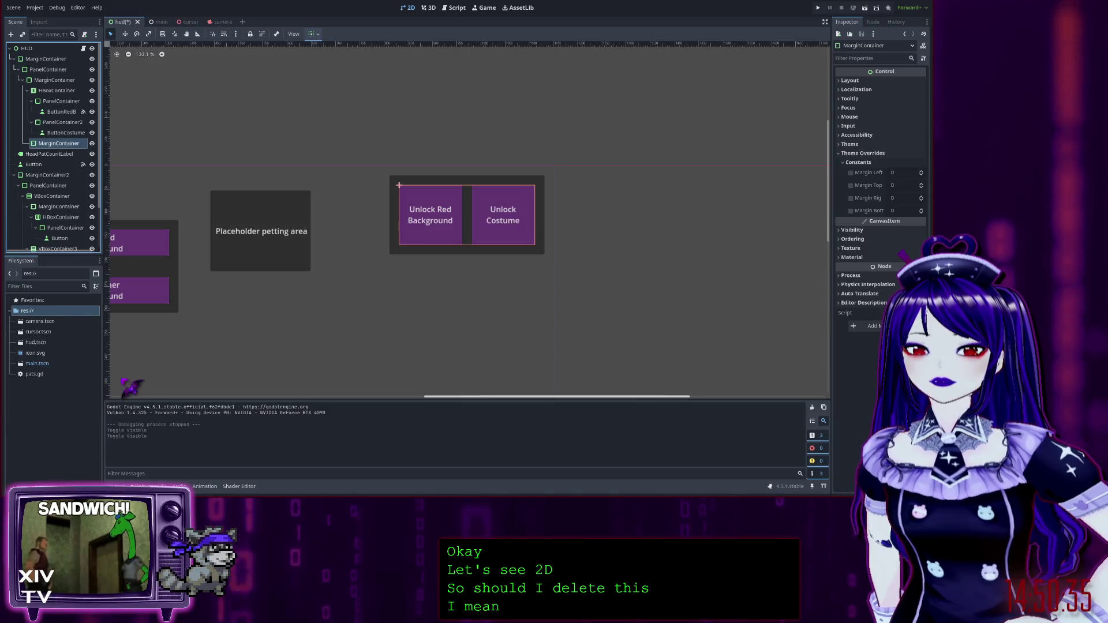
Delete the extra MarginContainer from the unlock-button panel, then inspect ButtonCostume and ButtonRedB.
key(Delete)
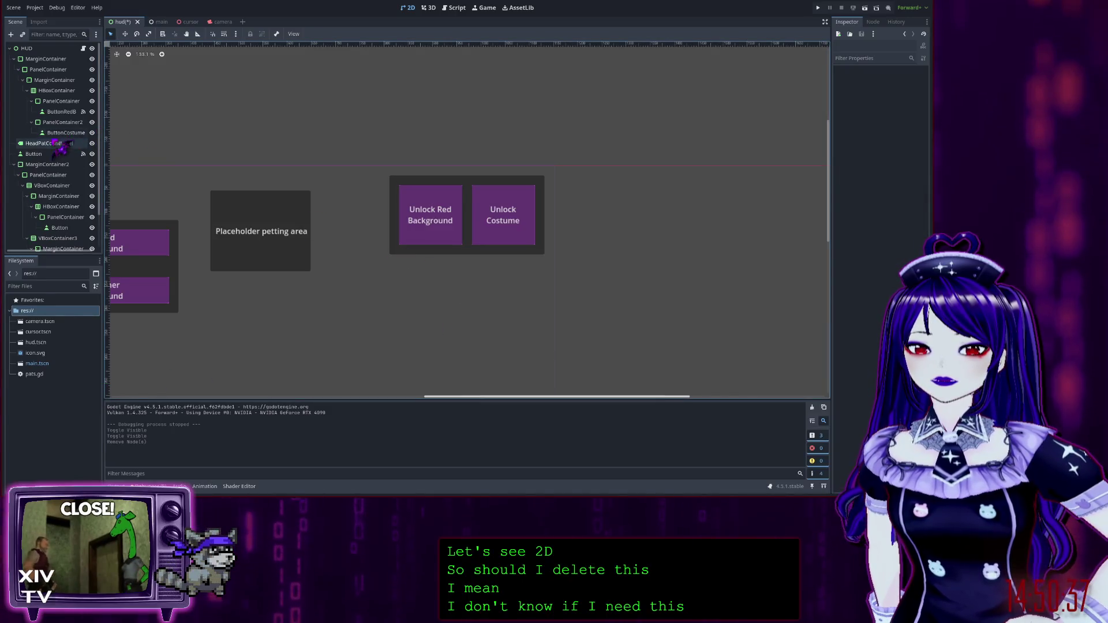
click(64, 133)
click(64, 112)
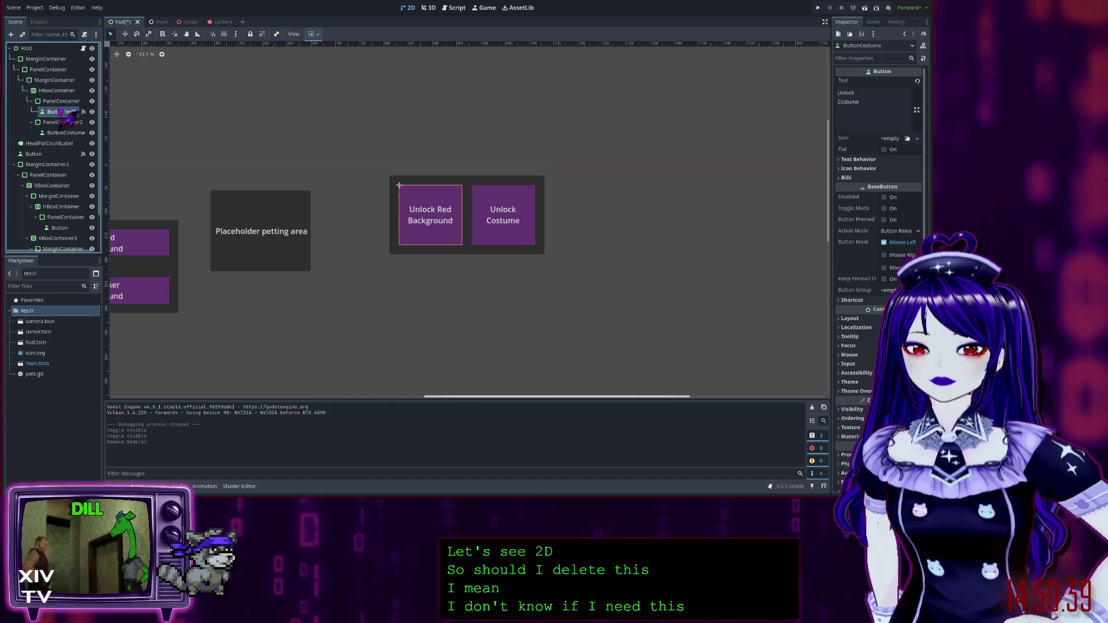
Compare the remaining MarginContainer nodes' margin settings, then run the project with F5.
click(54, 79)
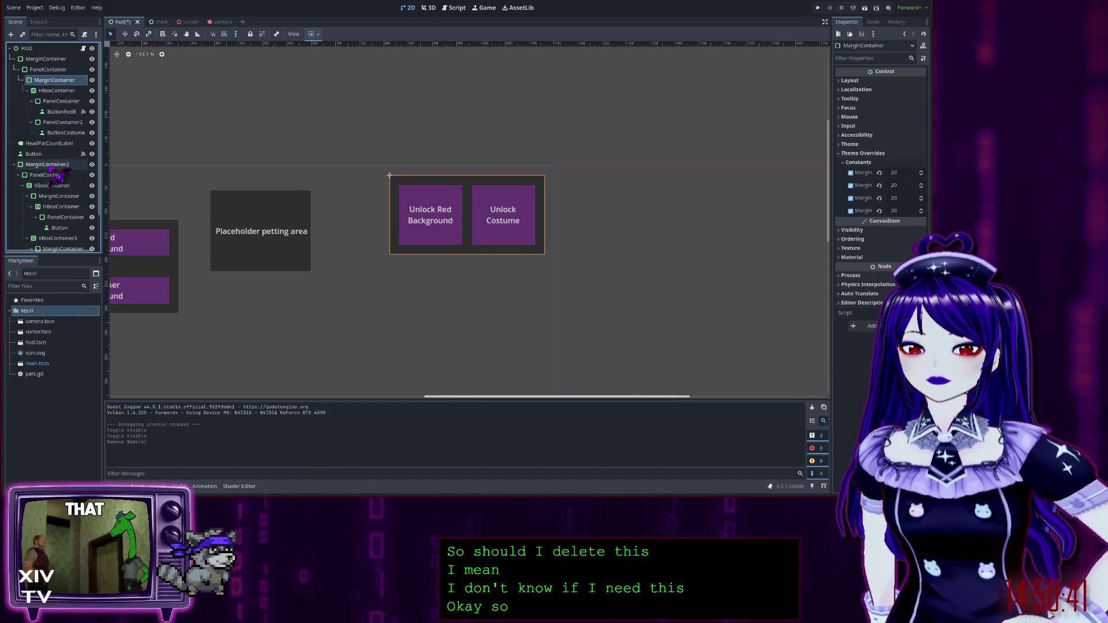
click(49, 166)
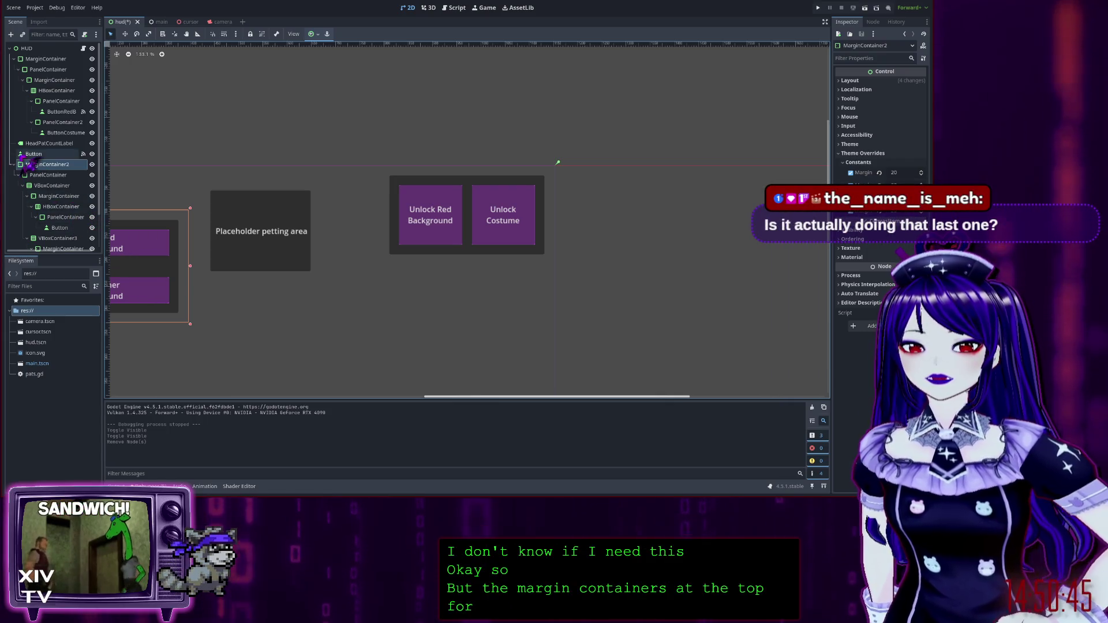
click(46, 59)
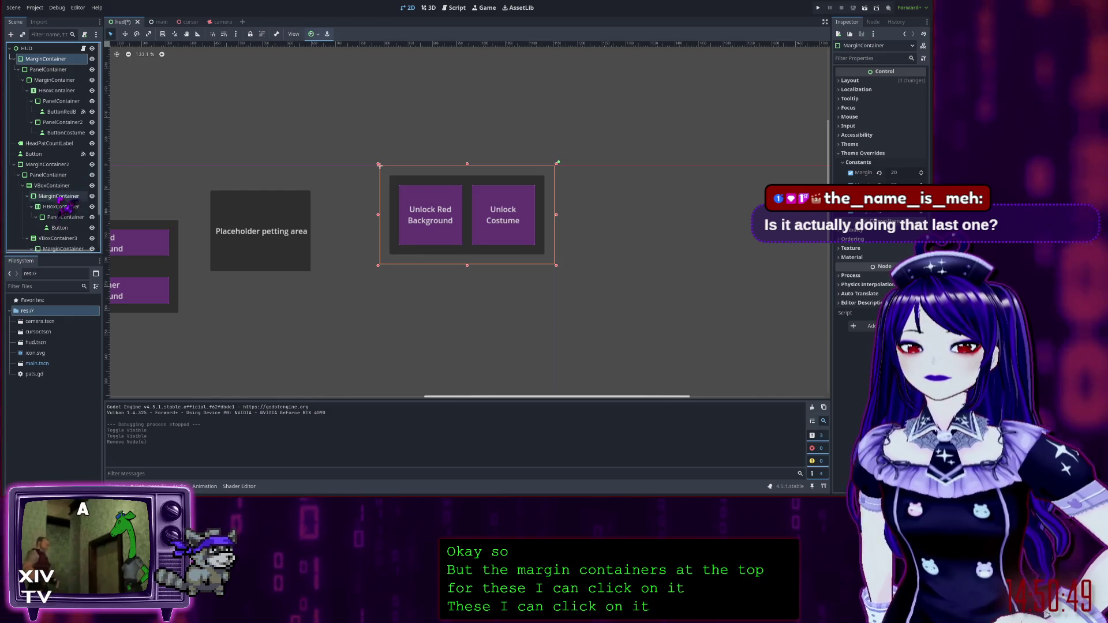
click(60, 197)
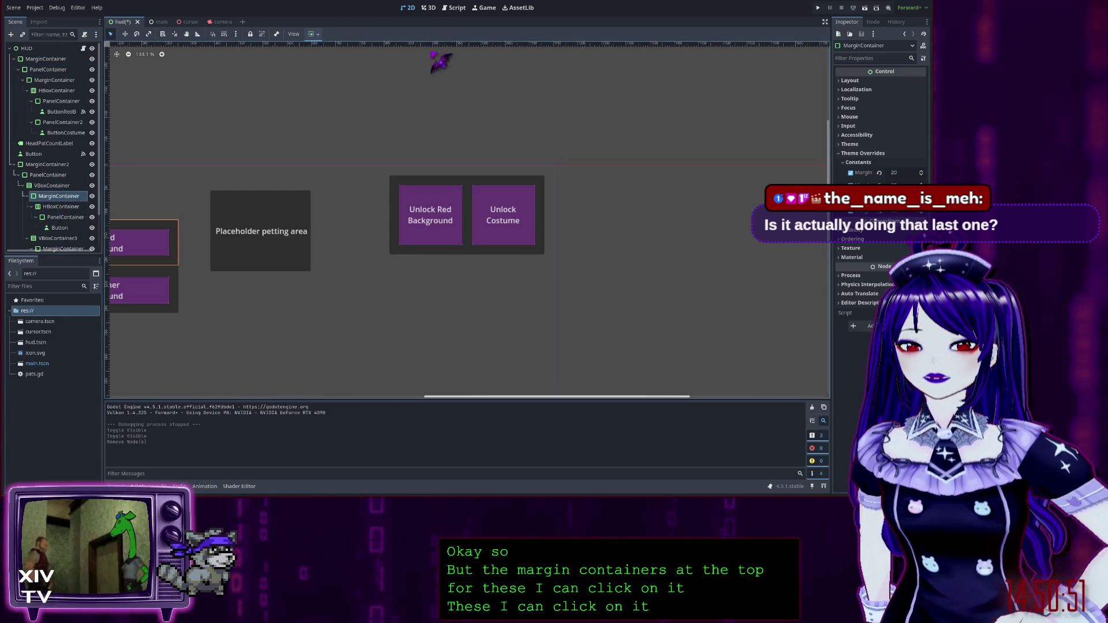
key(F5)
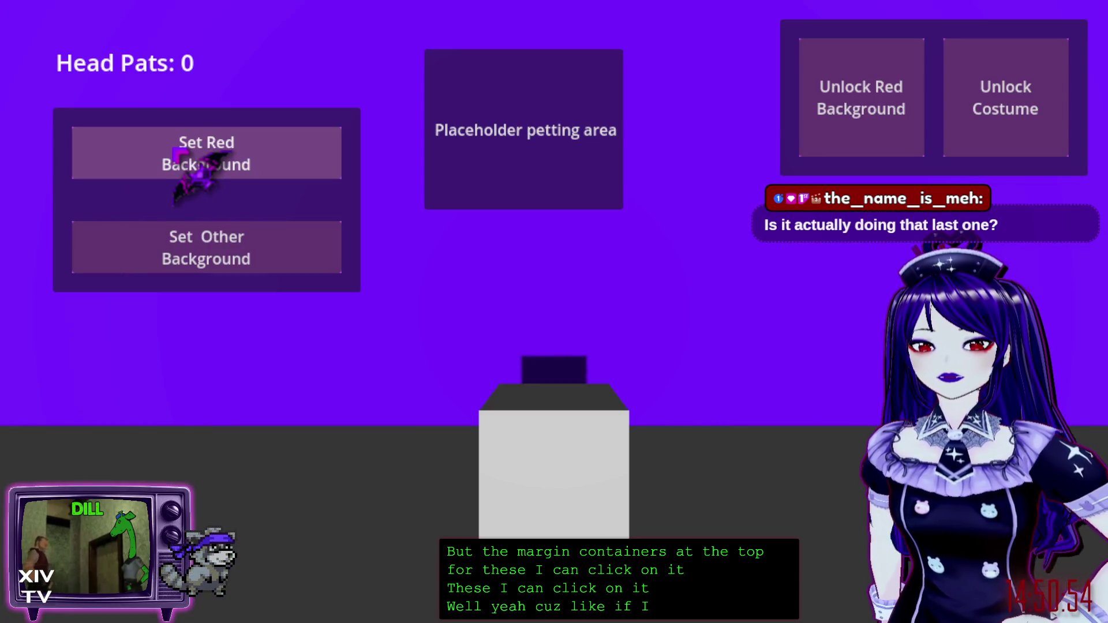
Try the Set Red Background, Unlock Red Background and Unlock Costume buttons before any pats.
click(180, 152)
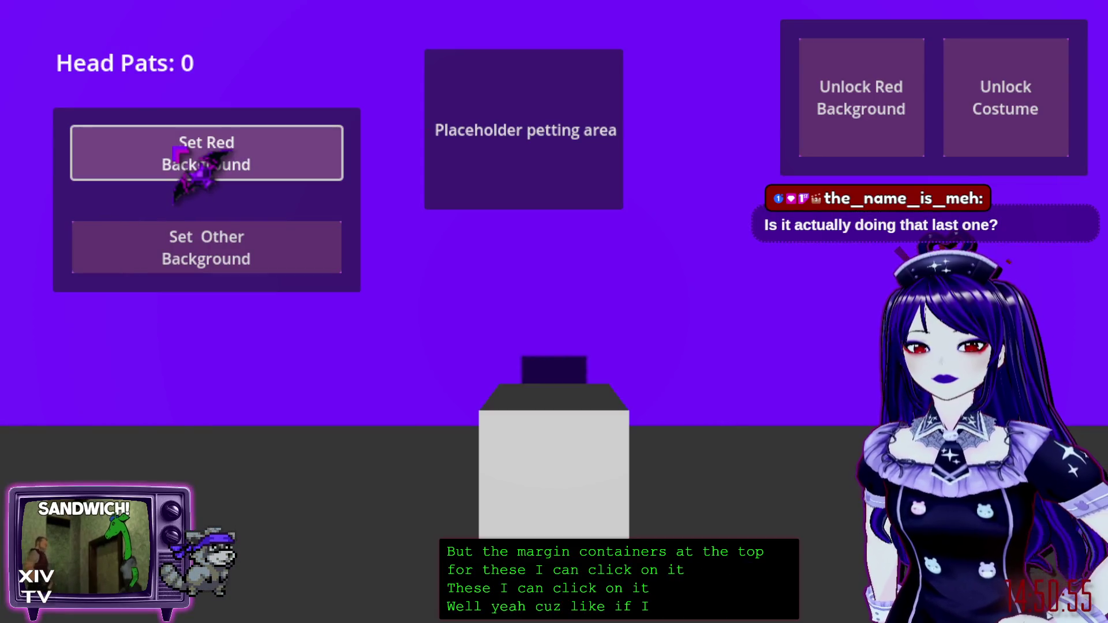
click(136, 241)
click(834, 81)
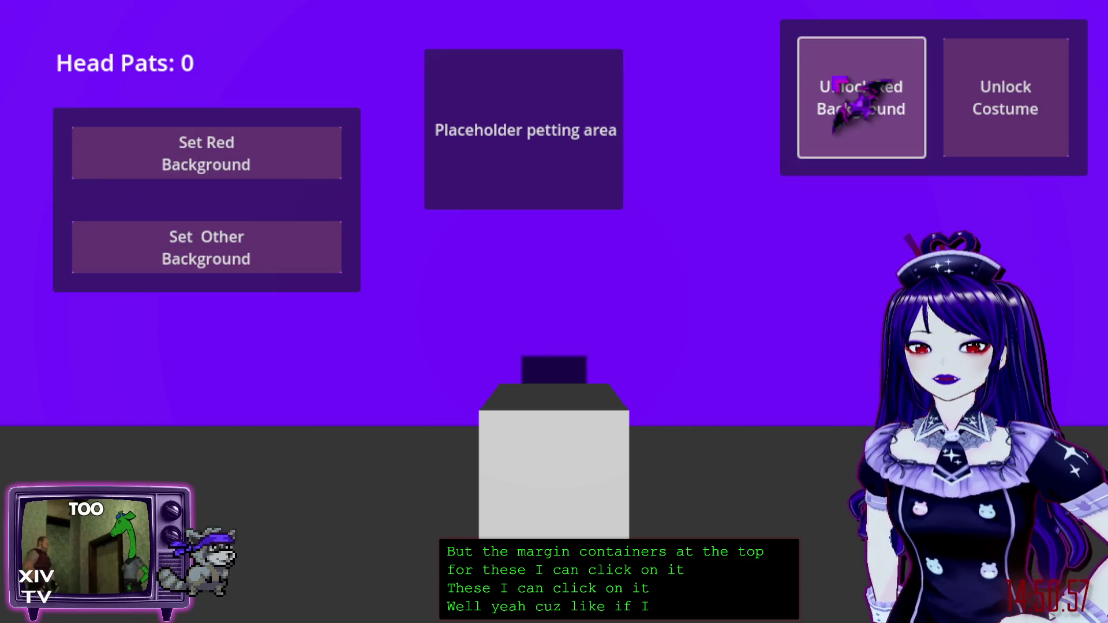
click(1005, 98)
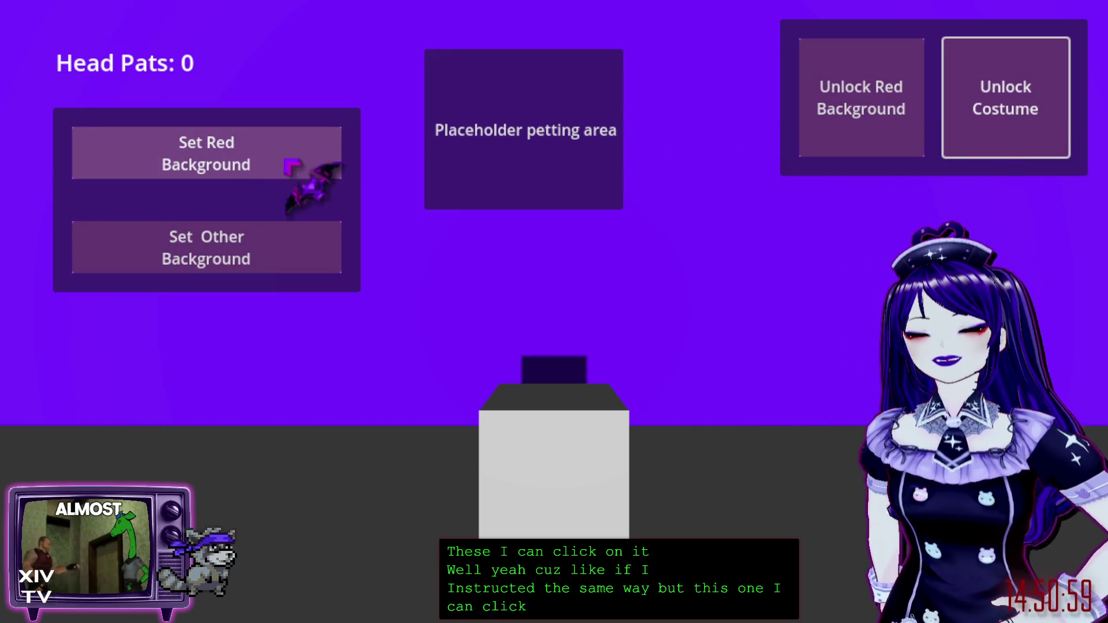
click(843, 100)
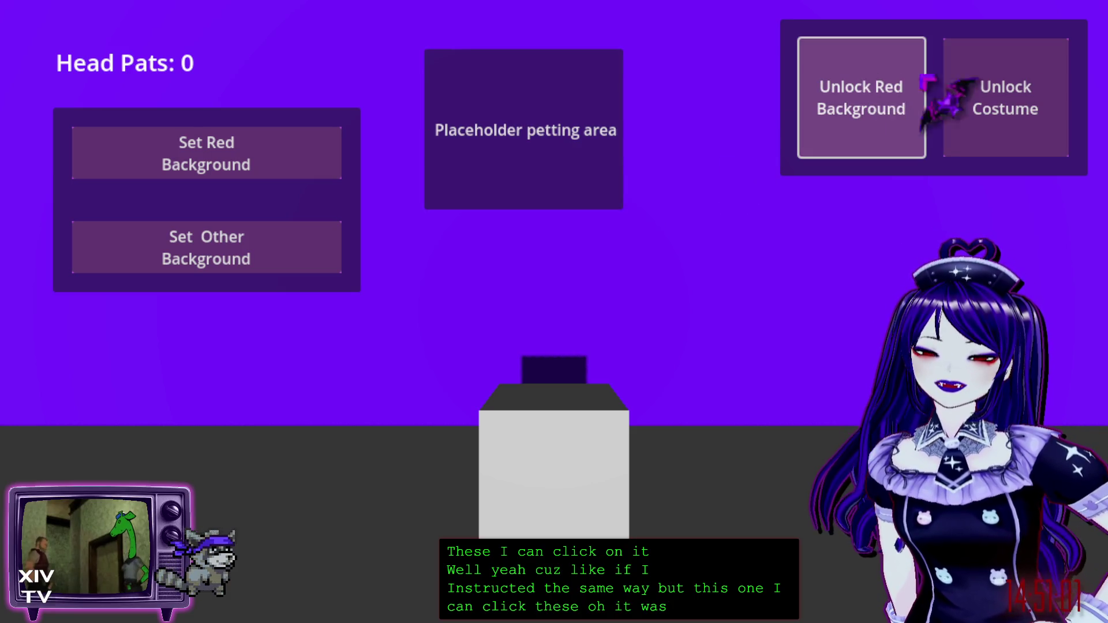
Pat the petting area until the Head Pats counter reaches 5.
click(534, 153)
click(528, 148)
click(528, 148)
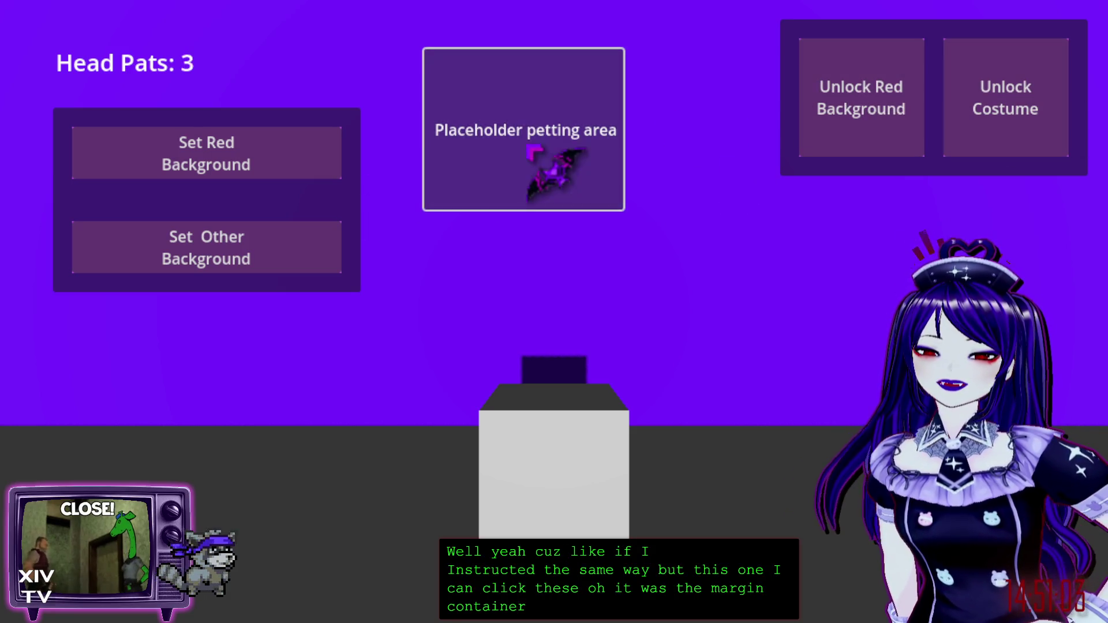
click(528, 147)
click(528, 147)
click(868, 111)
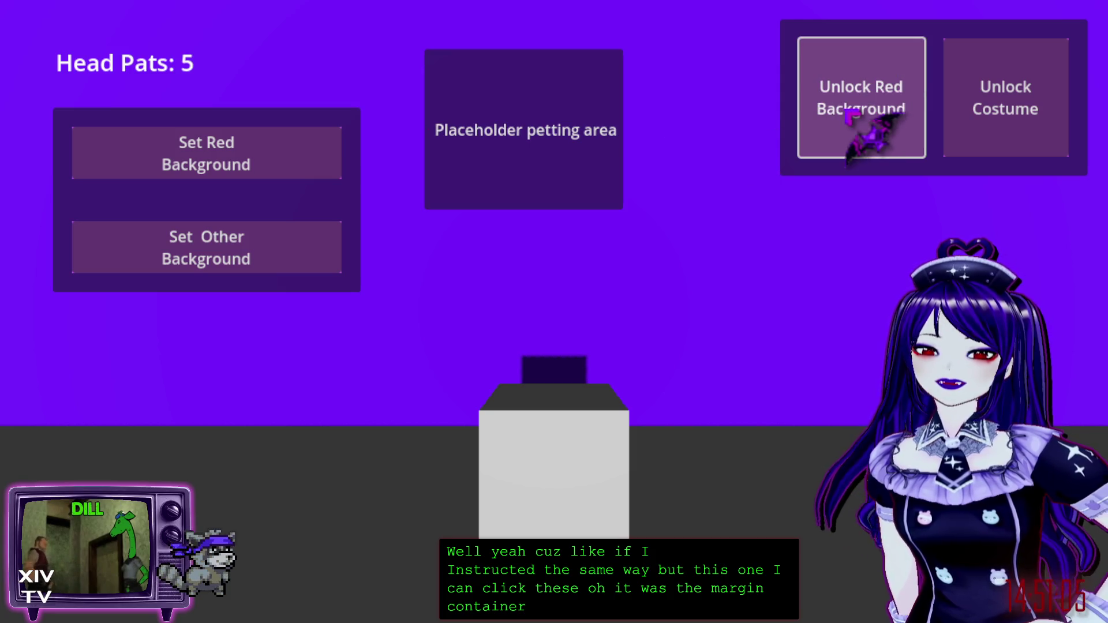
Retest the unlock buttons, pat once more to reach 6 Head Pats, and stop the game.
click(1002, 144)
click(849, 124)
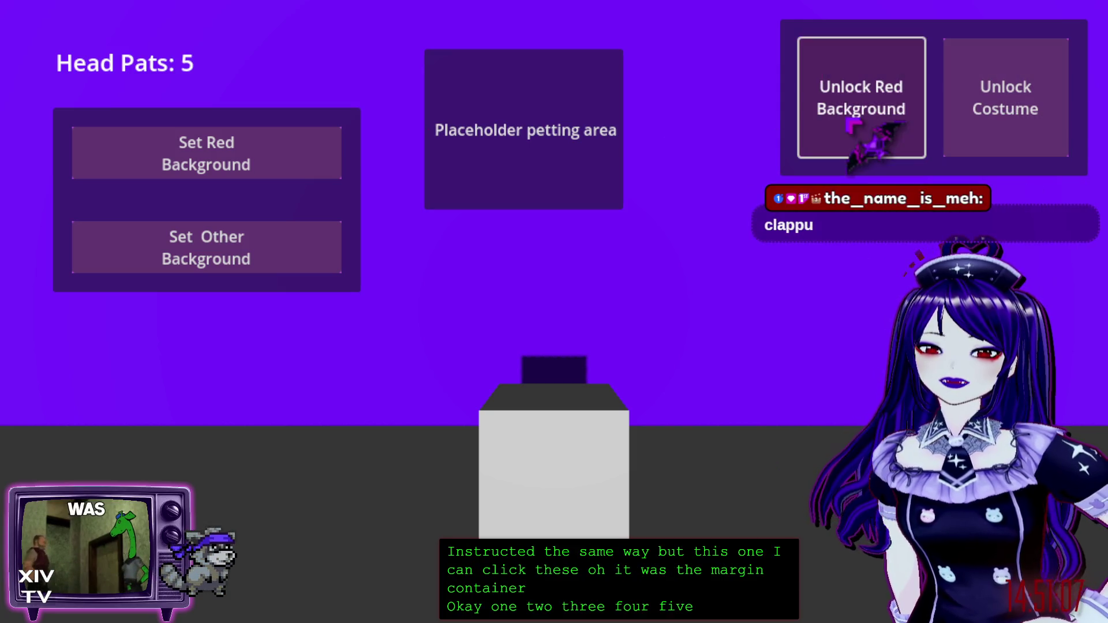
click(1002, 112)
click(860, 115)
click(1001, 112)
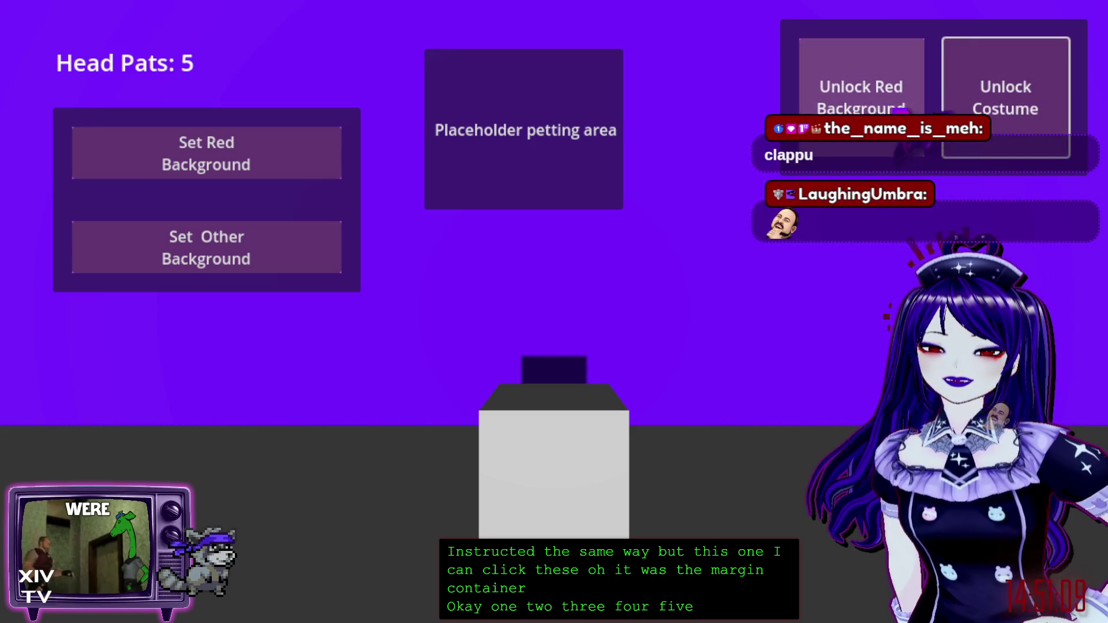
click(897, 109)
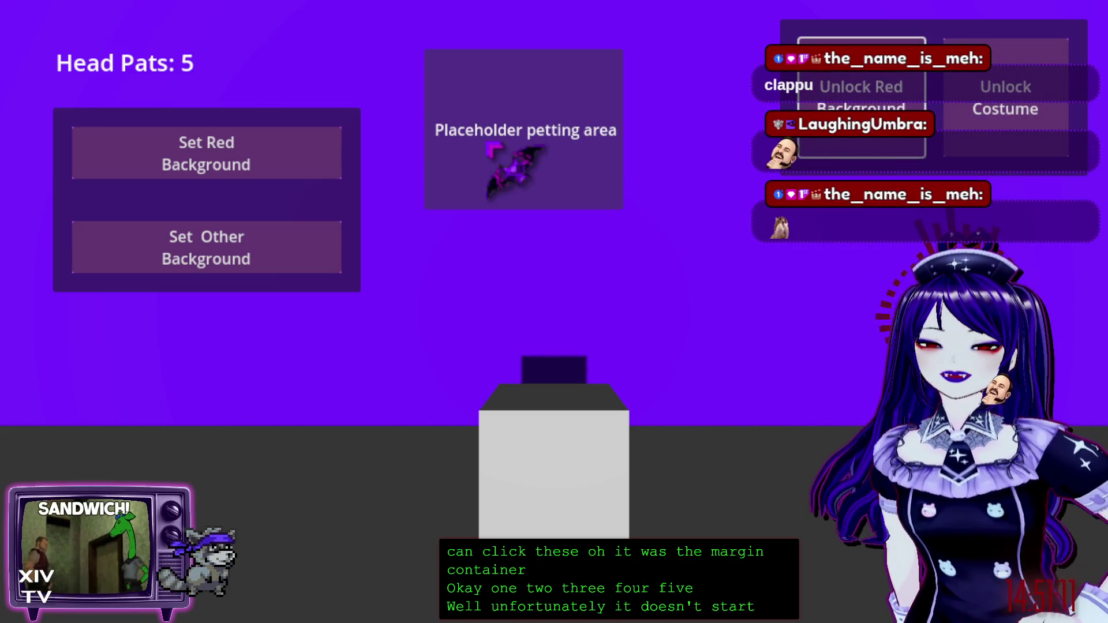
click(519, 156)
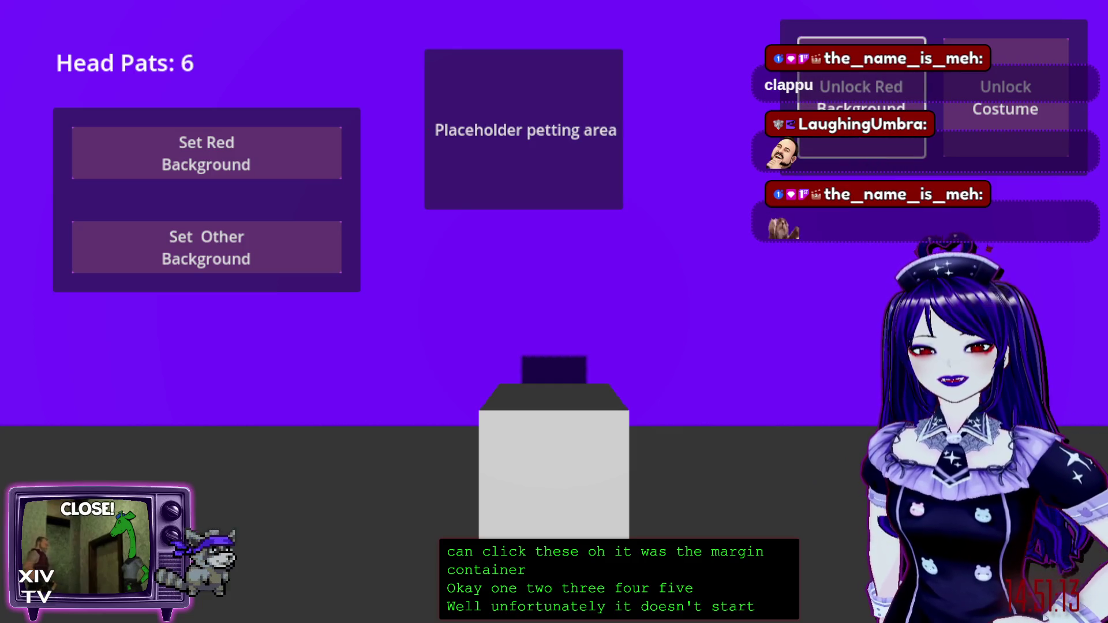
key(F8)
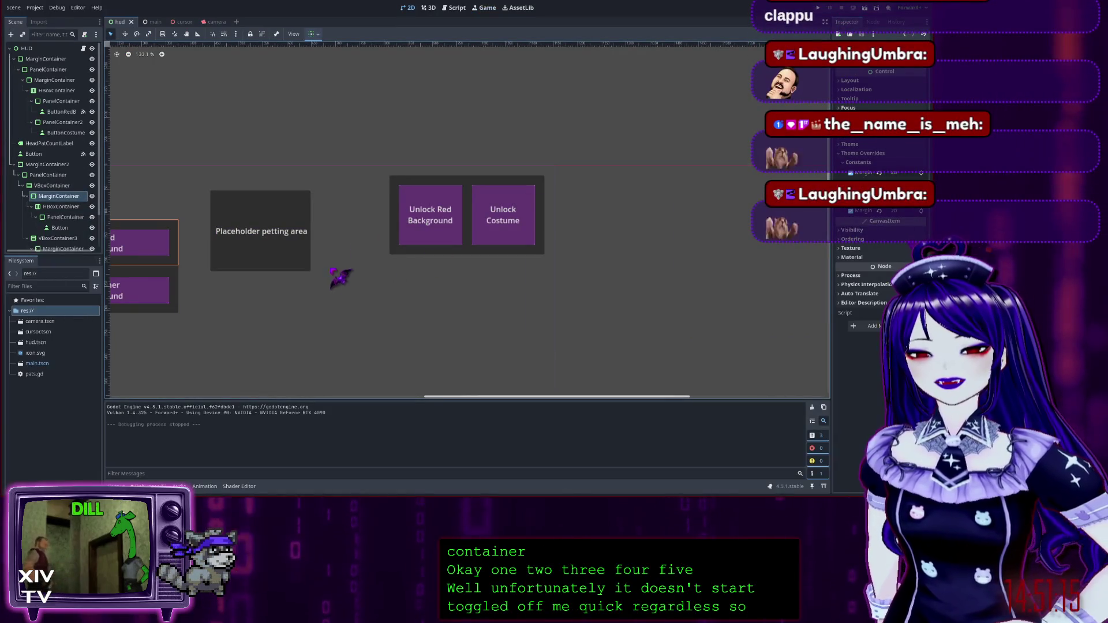
Pan the 2D canvas to show the whole HUD, then open pats.gd in the script editor.
drag(386, 102, 548, 40)
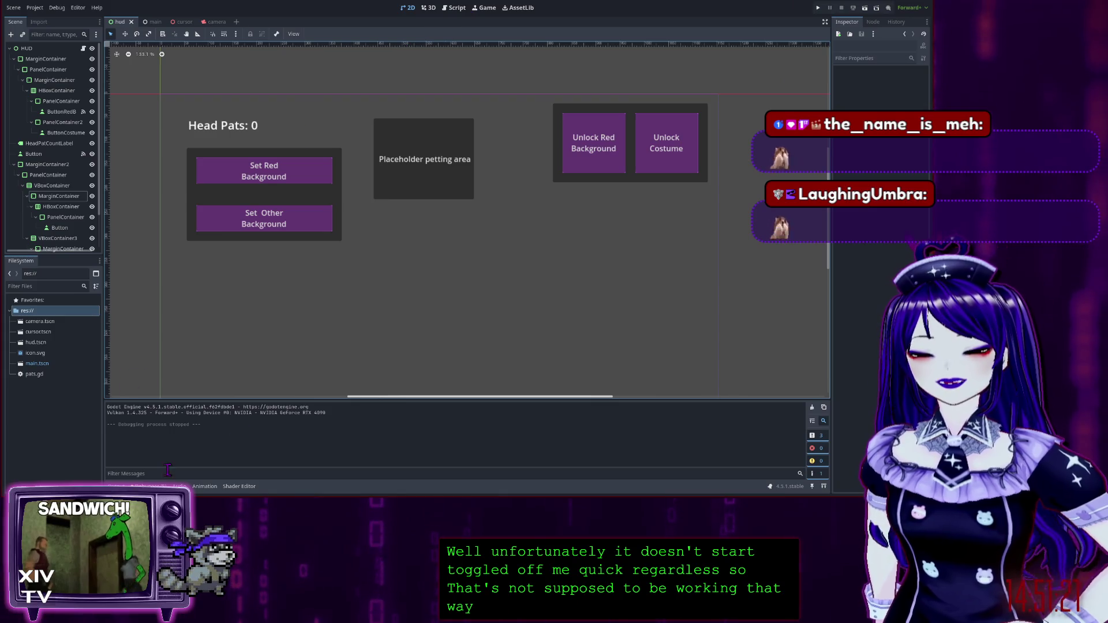
click(455, 8)
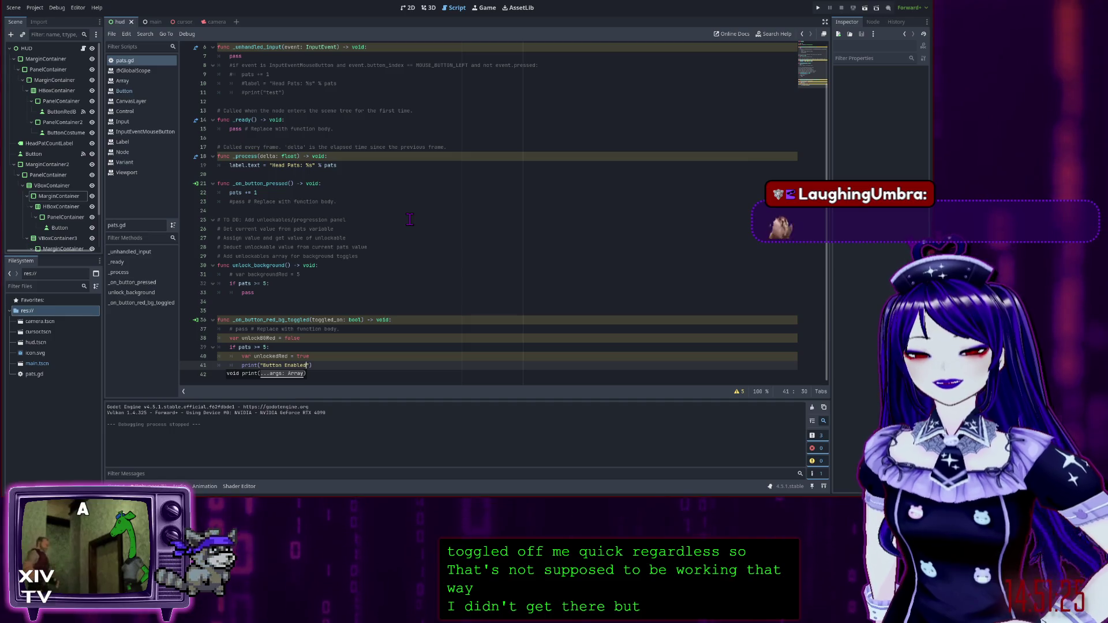
Complete _on_button_red_bg_toggled's pats >= 5 branch with print("Button Enabled") and select unlockedRed.
click(428, 321)
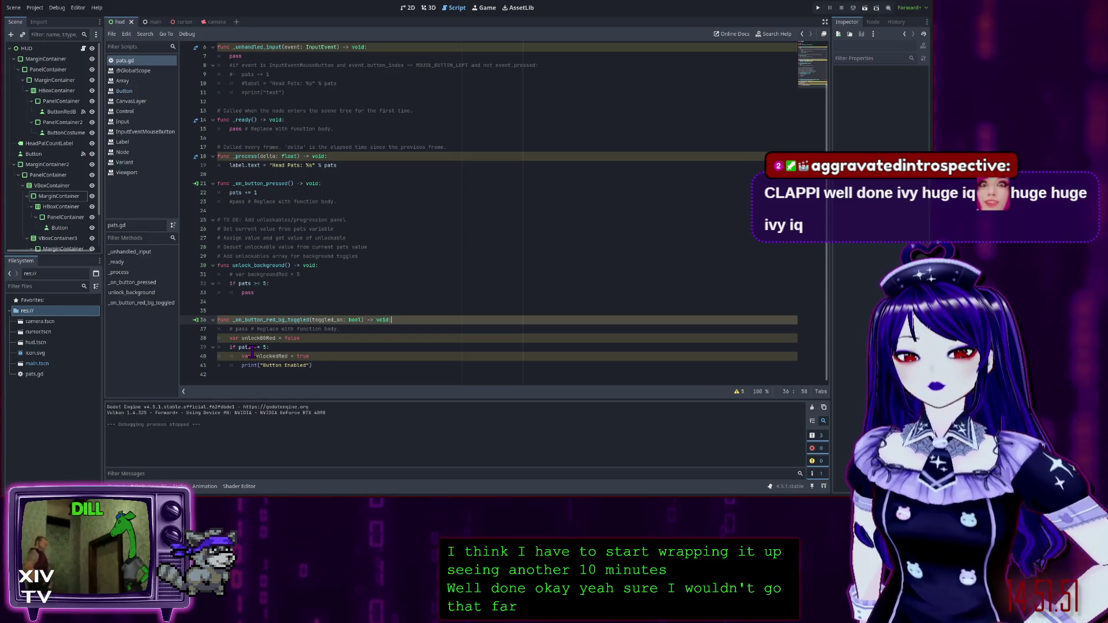
click(266, 346)
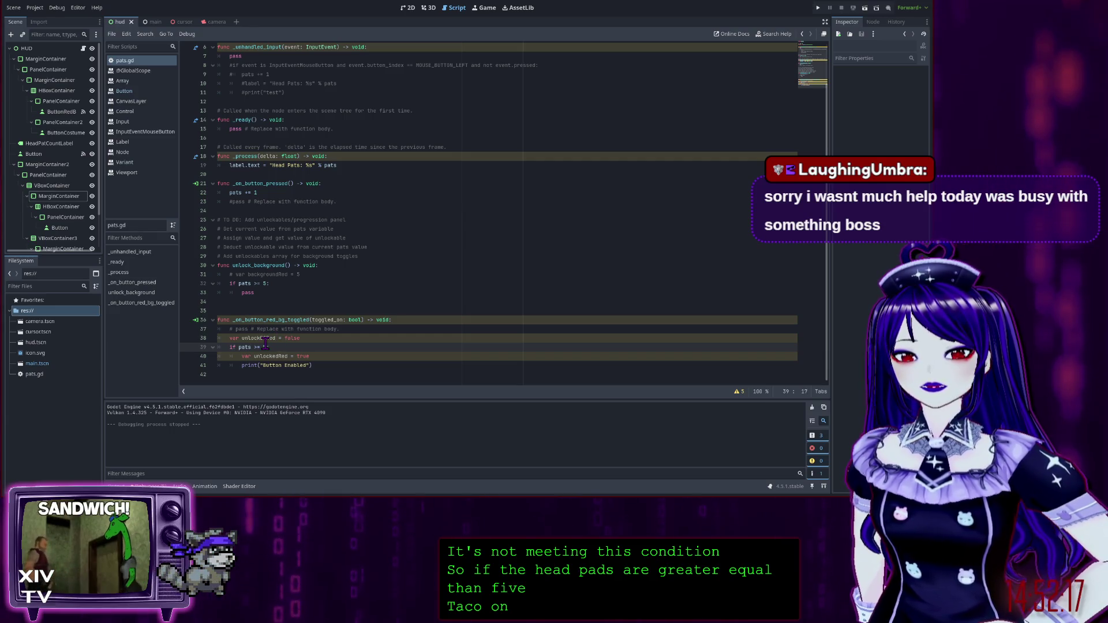
double_click(265, 339)
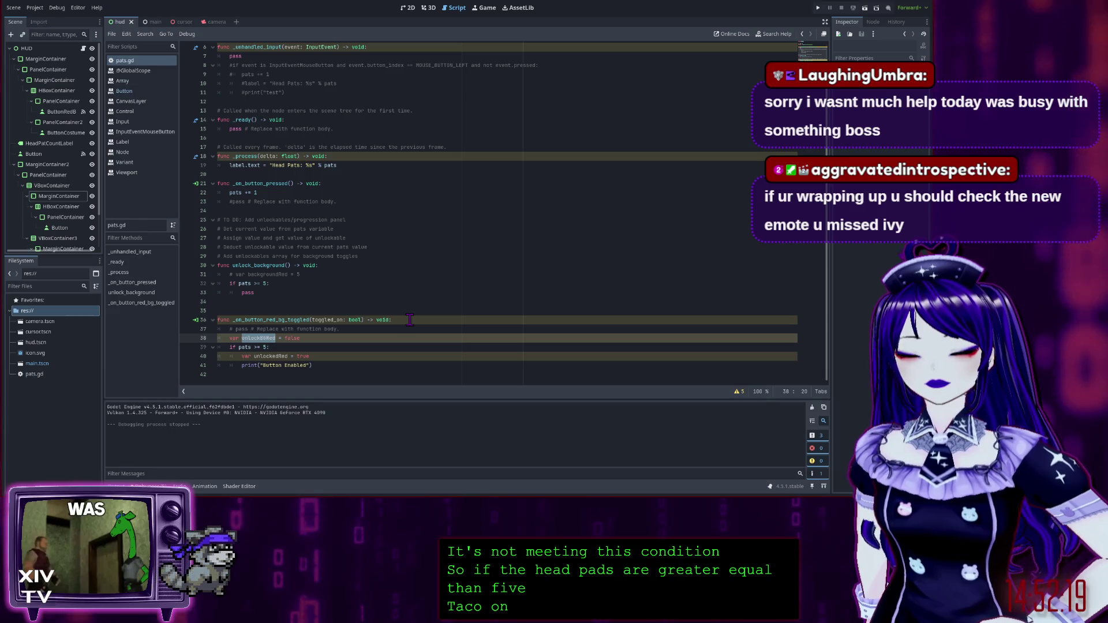
click(283, 326)
click(358, 320)
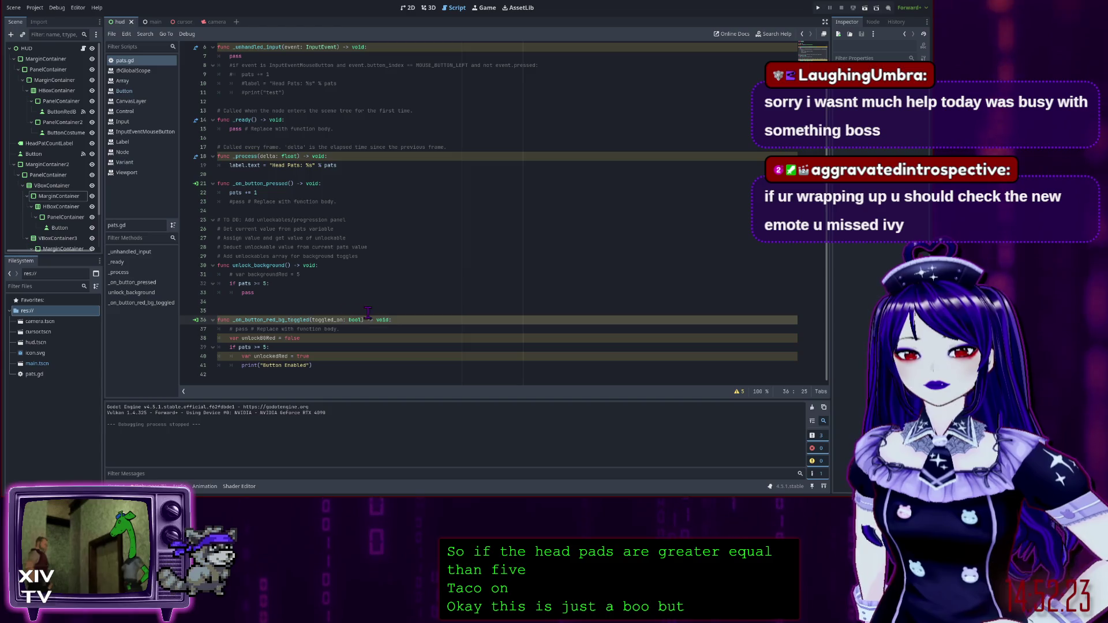
click(326, 327)
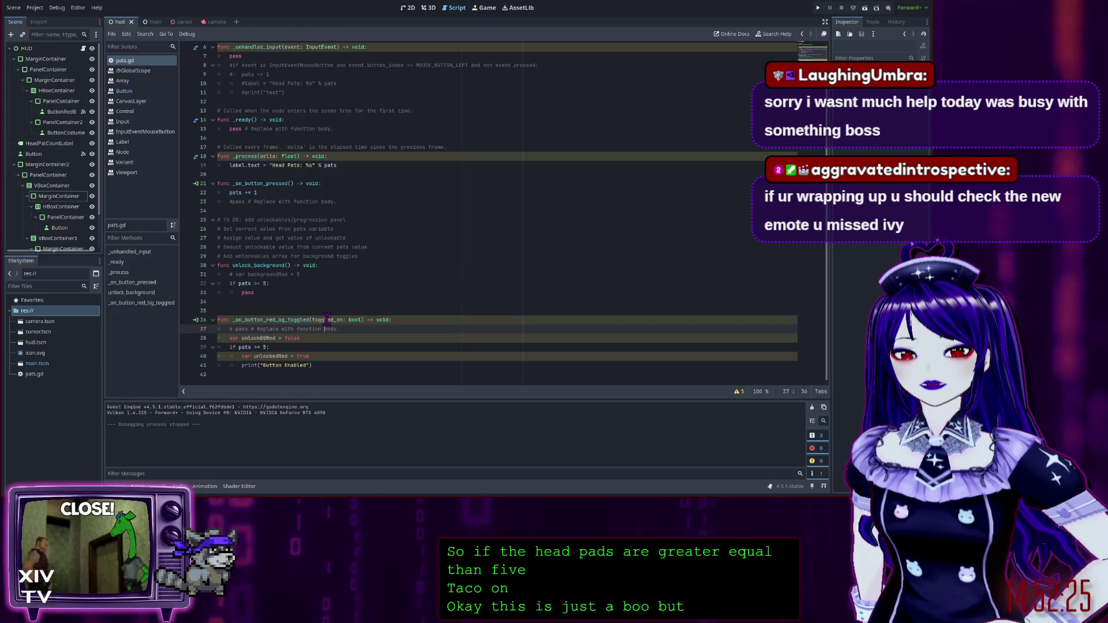
click(356, 319)
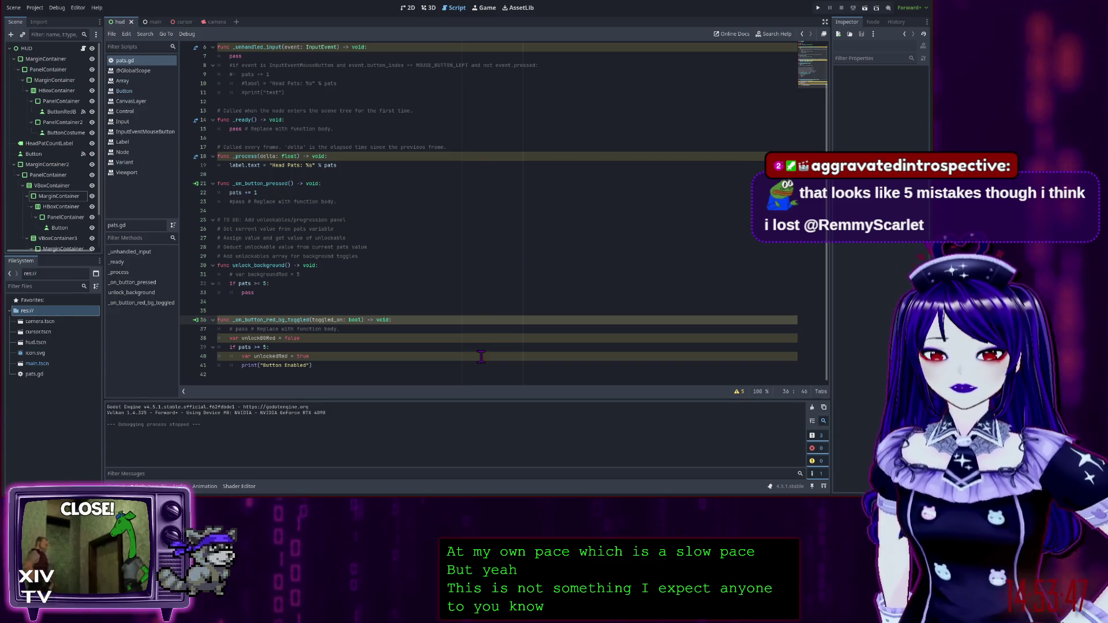
Switch from the main scene to the hud scene and show its layout in the 2D view.
scroll(559, 300, up, 2)
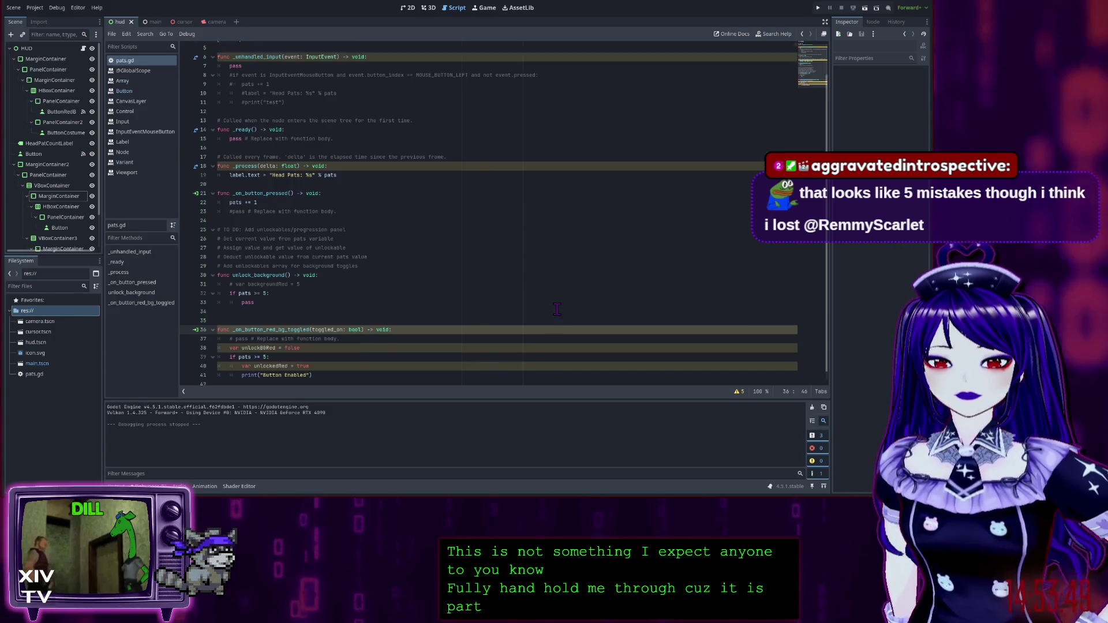
scroll(559, 312, down, 2)
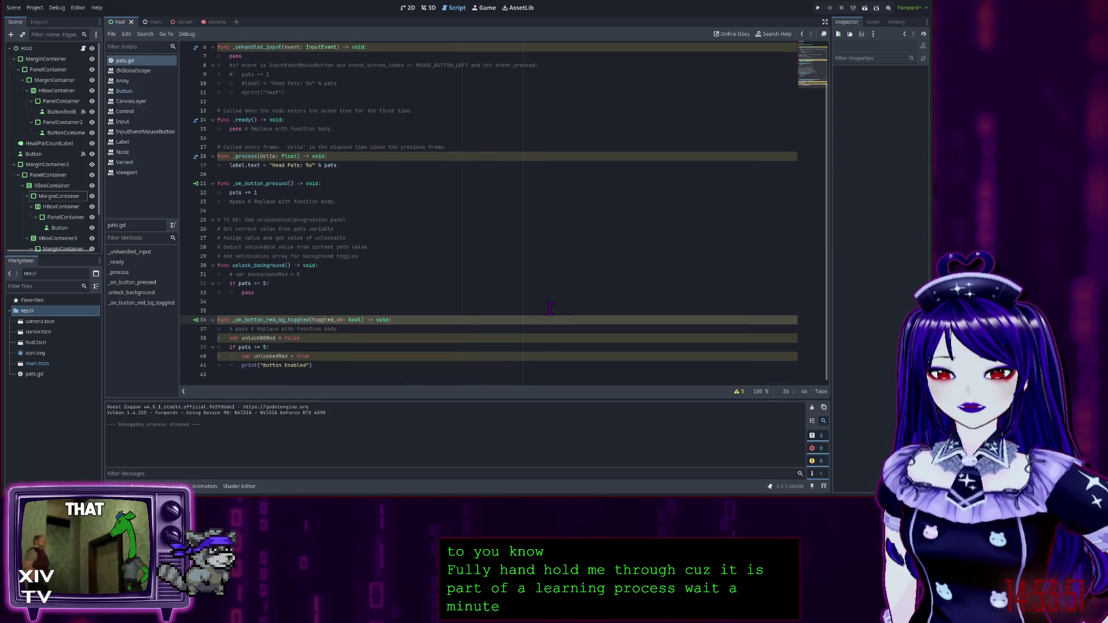
scroll(533, 315, up, 2)
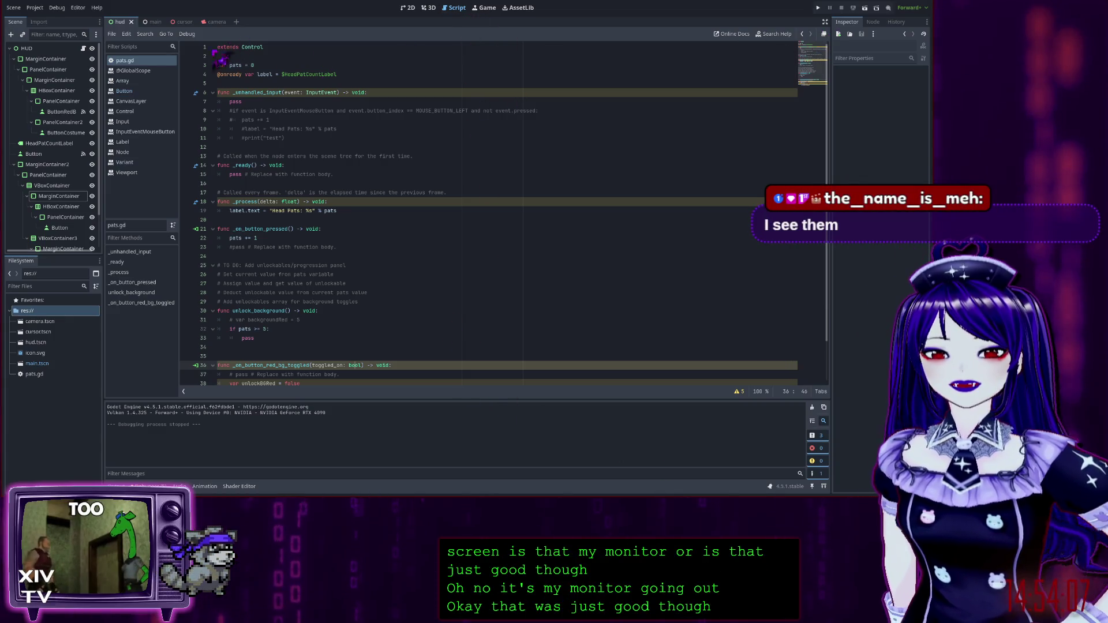
click(153, 23)
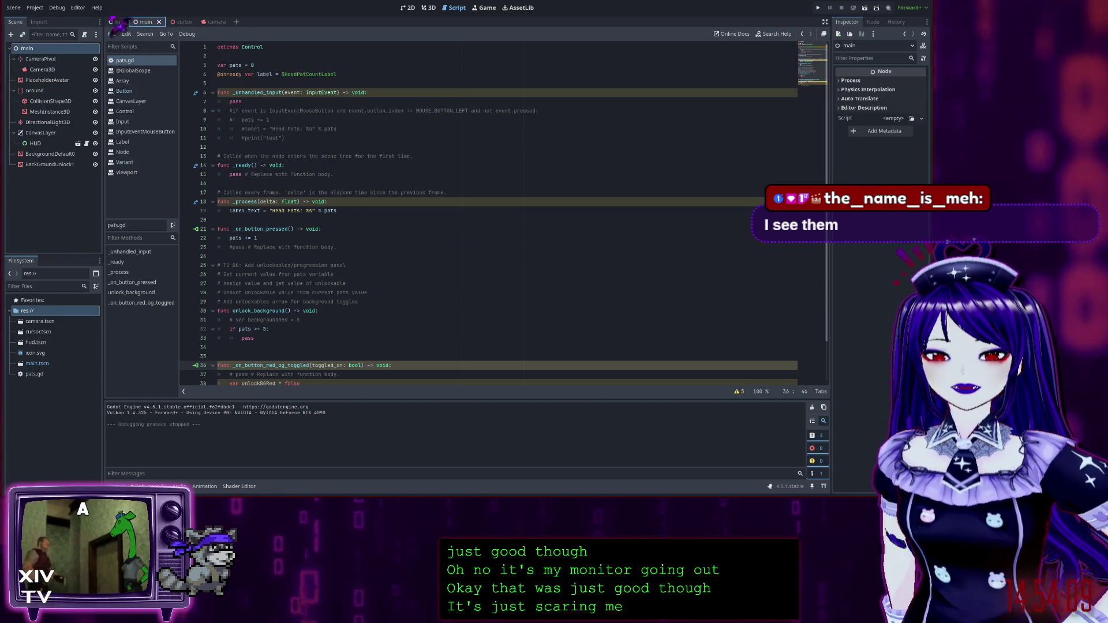
click(118, 22)
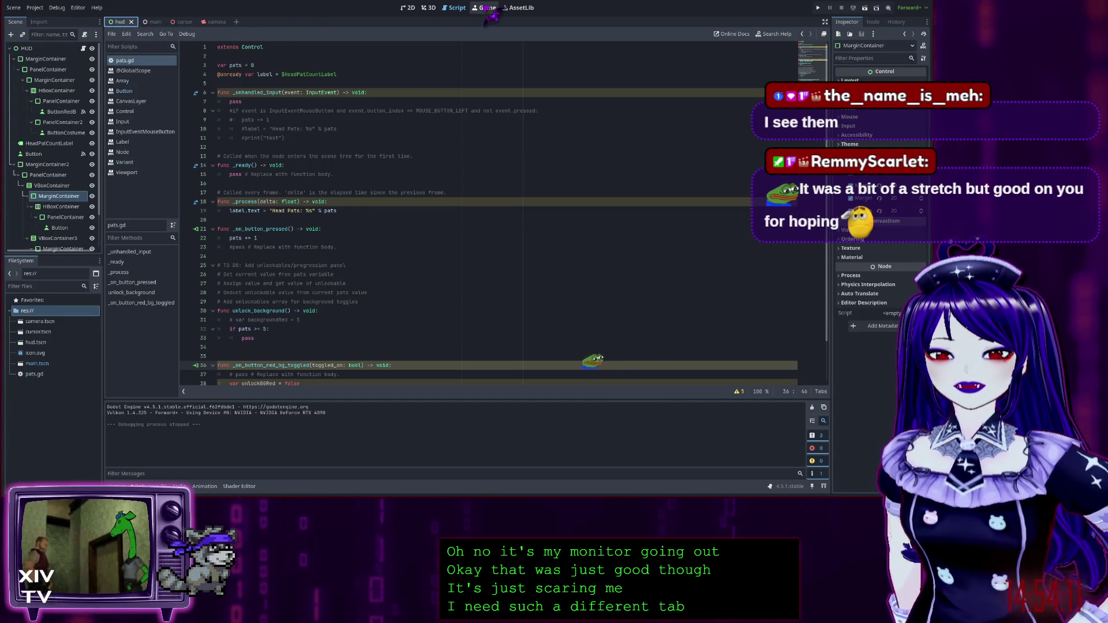
click(428, 8)
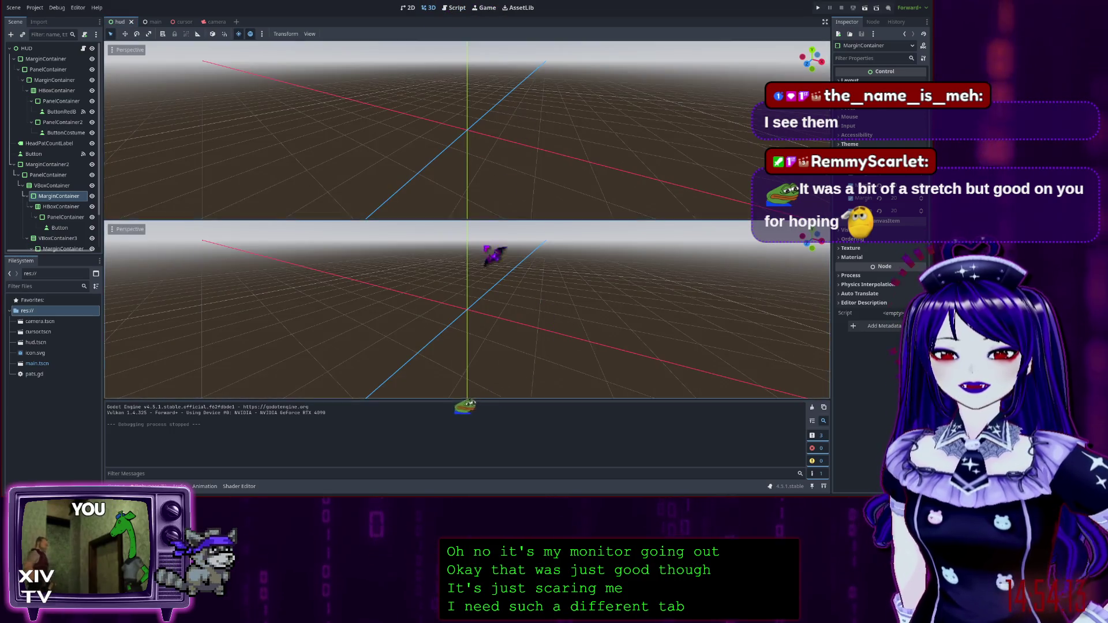
click(408, 9)
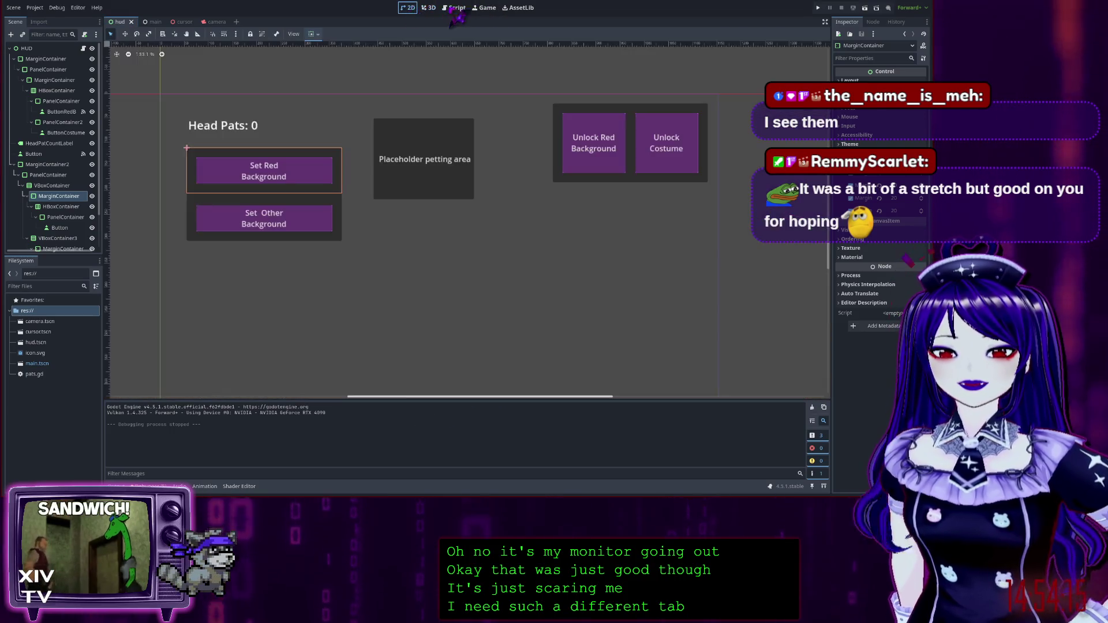
Switch to the Script workspace to edit pats.gd.
click(456, 9)
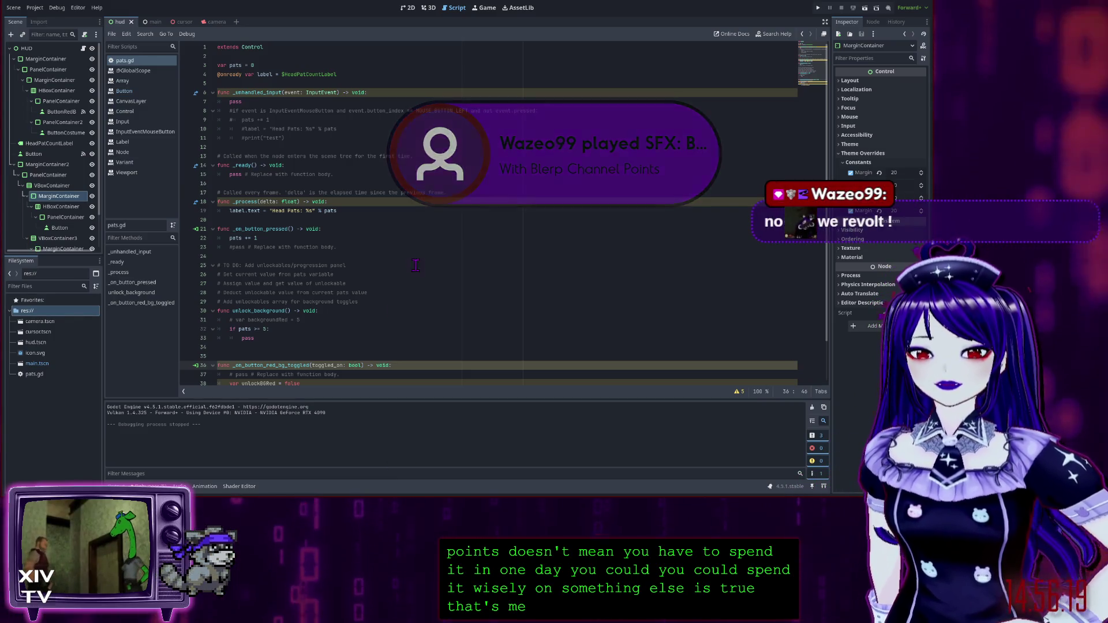
scroll(429, 266, down, 2)
scroll(428, 266, down, 1)
key(Down)
key(Down)
key(Down)
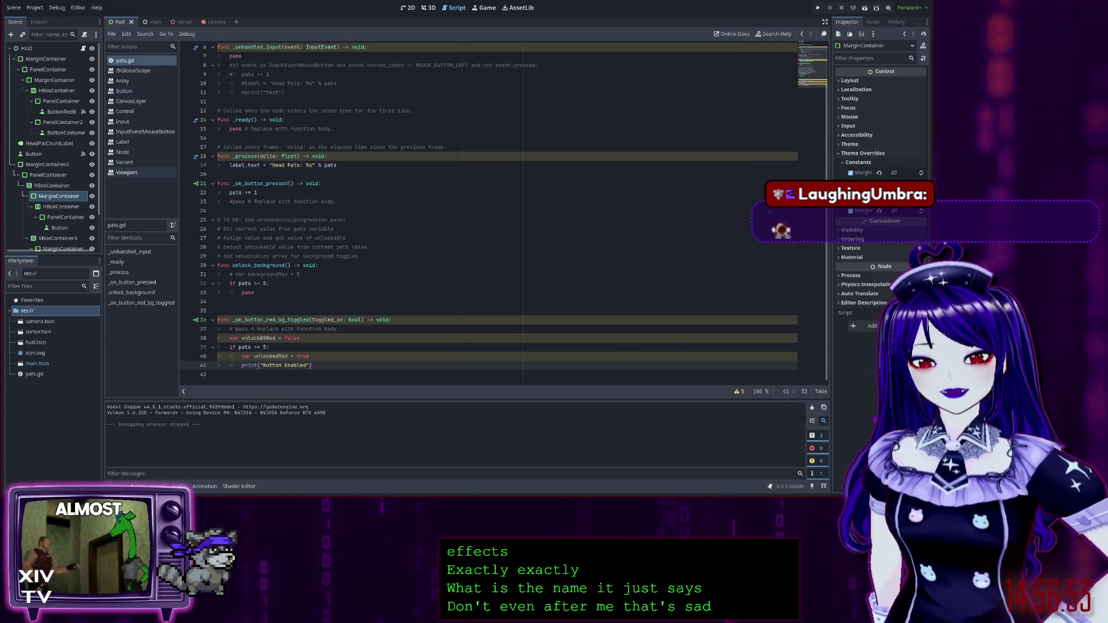
click(900, 404)
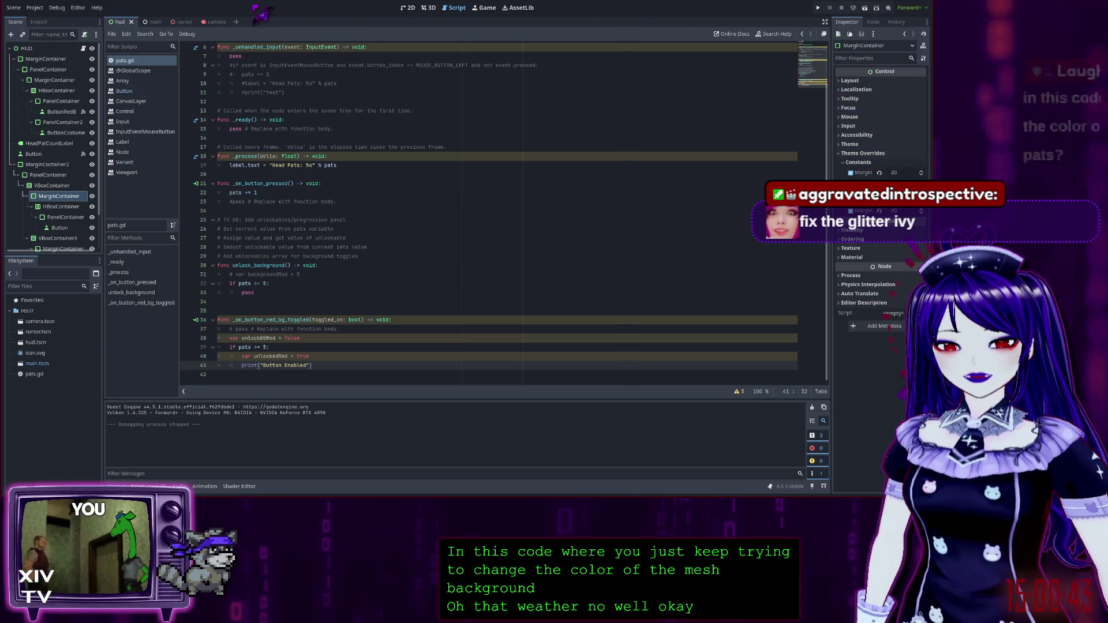
Leave pats.gd and show the HUD scene in the 3D workspace.
click(427, 8)
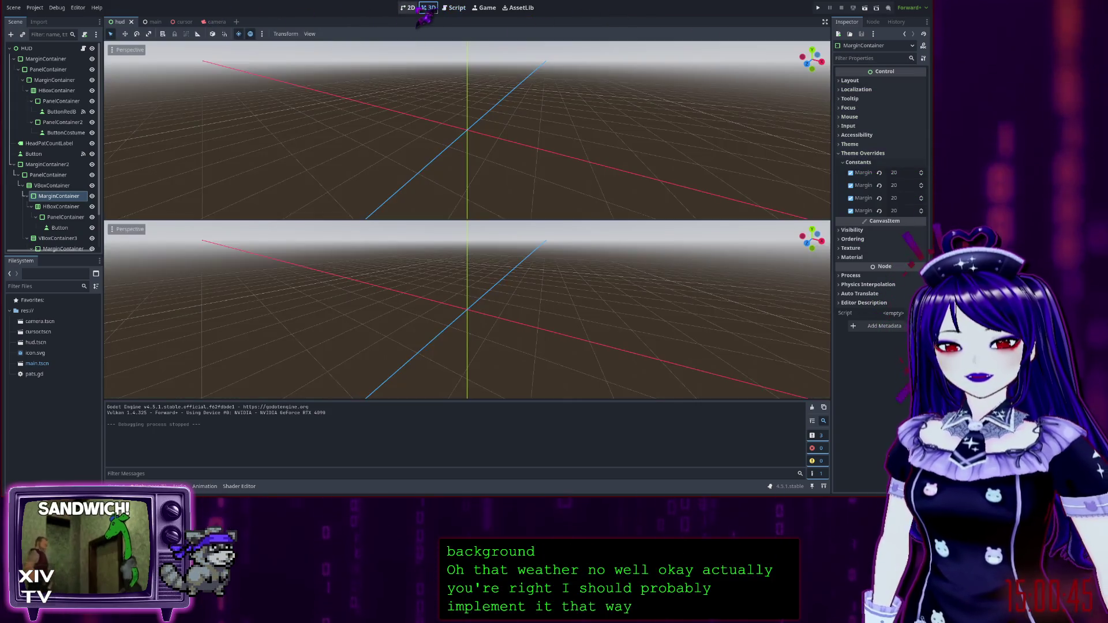
click(408, 8)
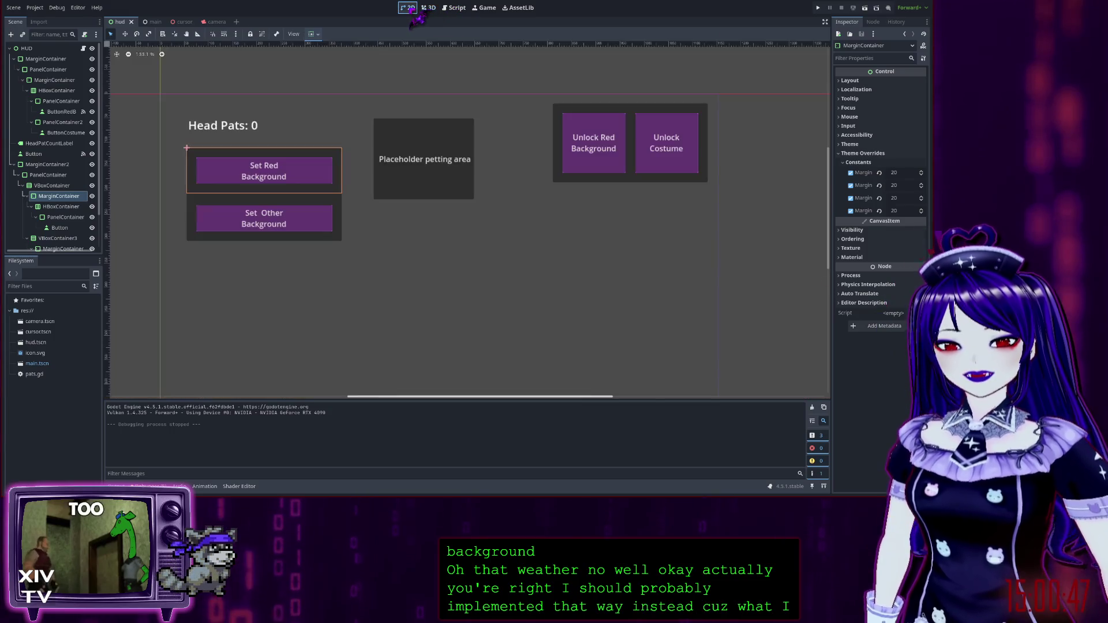
click(428, 8)
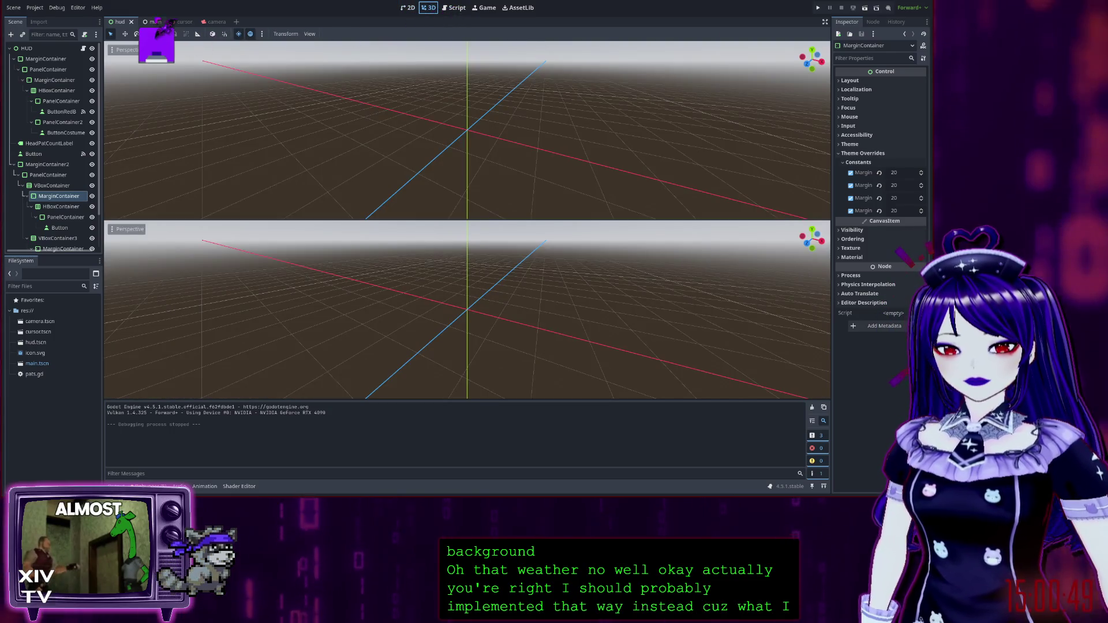
click(147, 22)
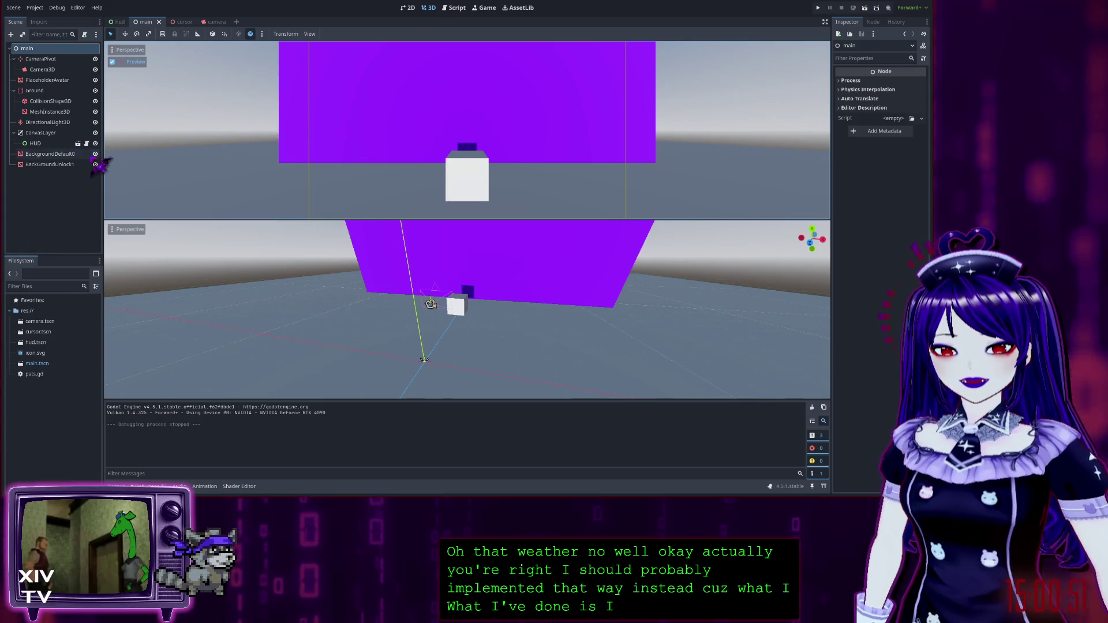
click(53, 155)
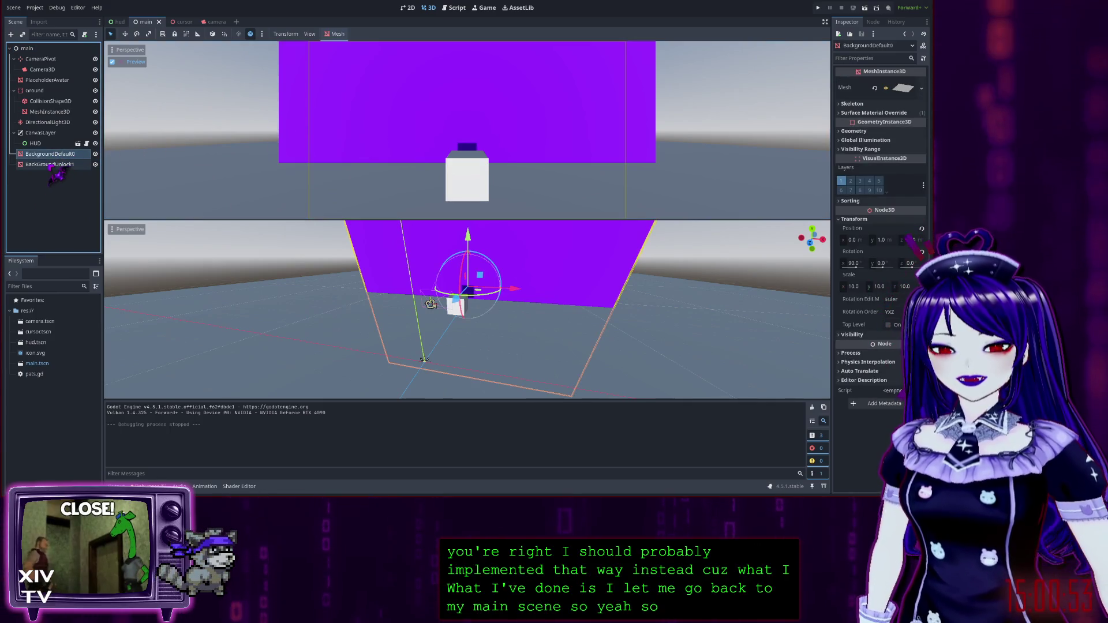
click(95, 153)
click(95, 153)
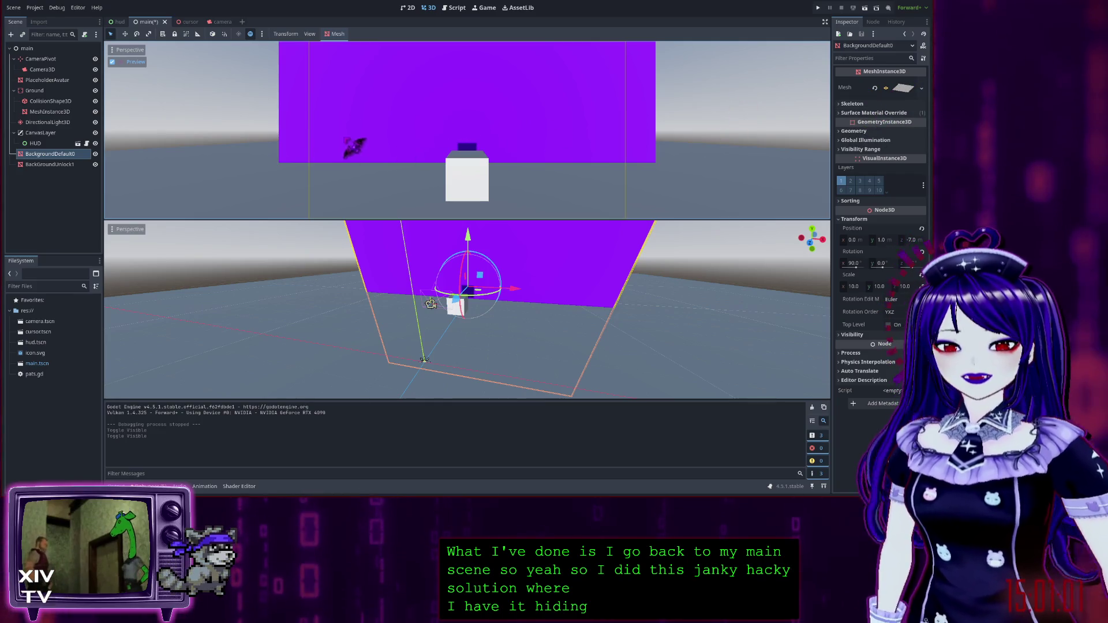
click(95, 154)
click(95, 153)
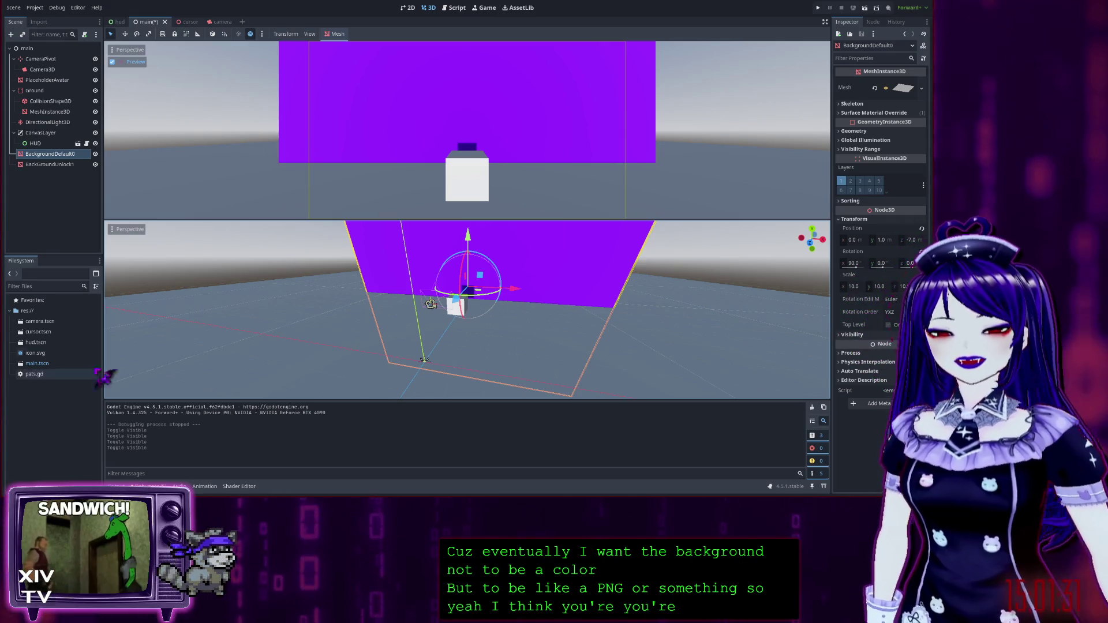
Toggle BackgroundDefault0's visibility to preview the red background, leaving the purple plane visible.
click(95, 153)
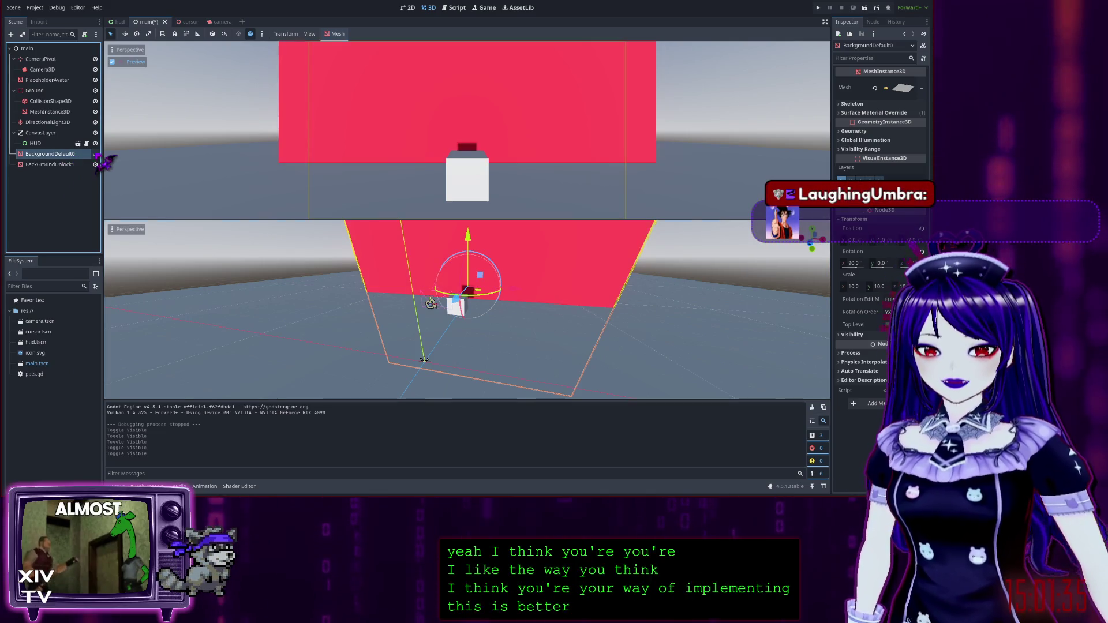
click(95, 154)
click(95, 153)
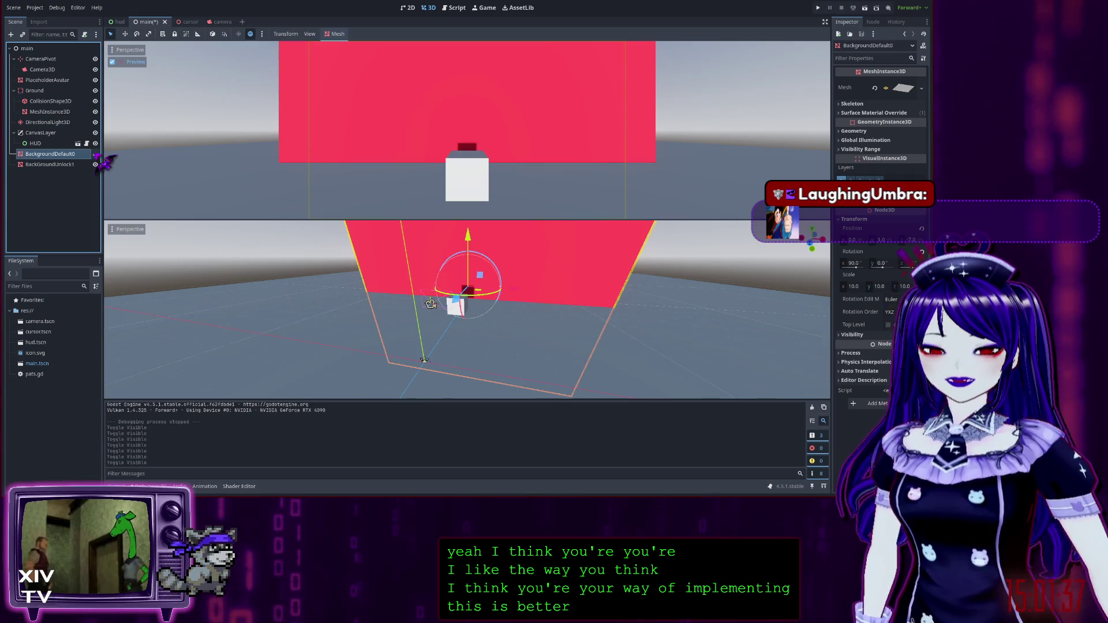
click(96, 154)
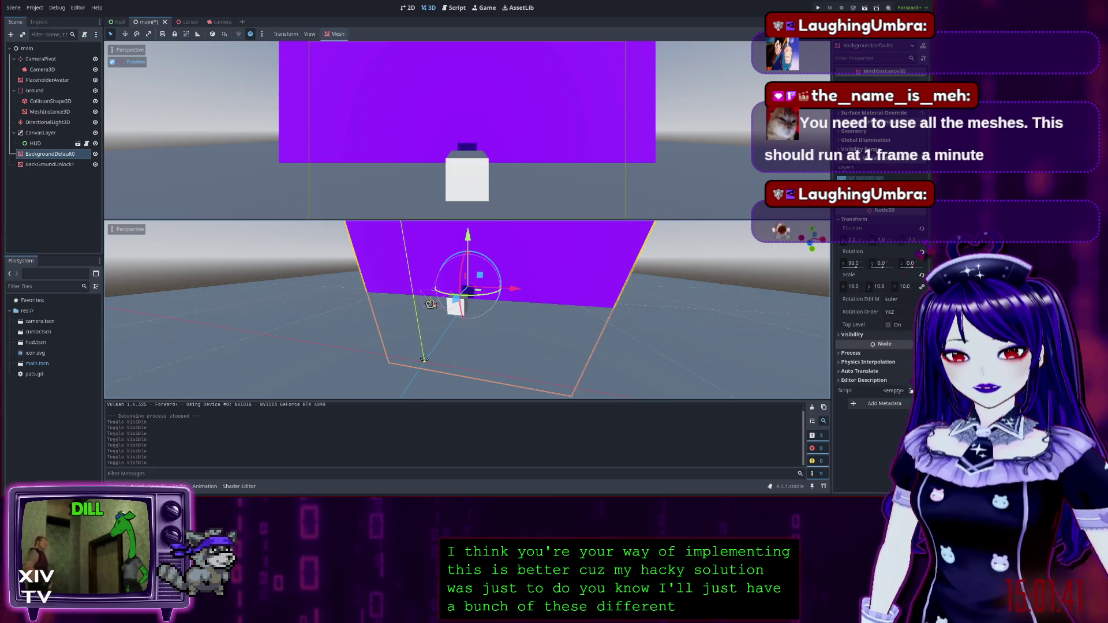
Inspect BackGroundUnlock1, then expand BackgroundDefault0's 2.0 by 2.0 PlaneMesh settings.
click(67, 165)
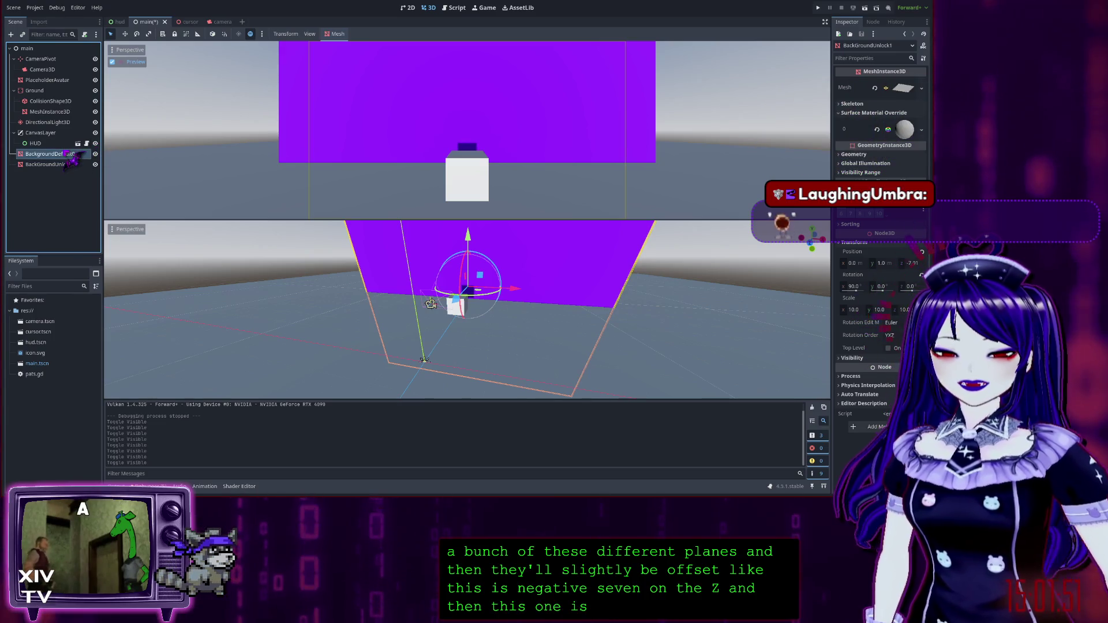
click(66, 154)
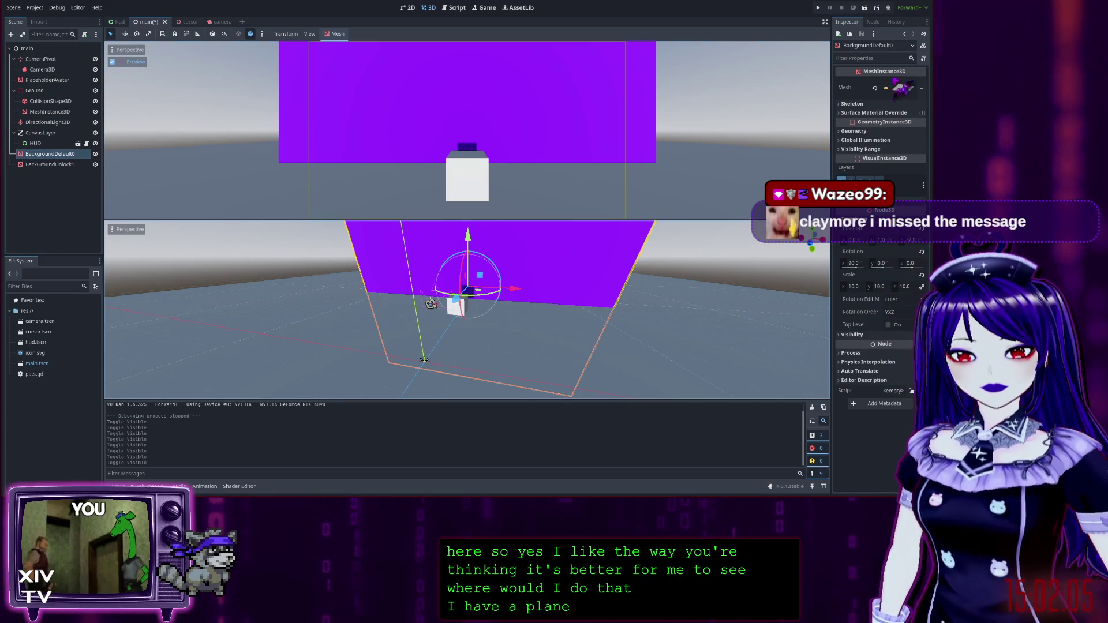
click(900, 88)
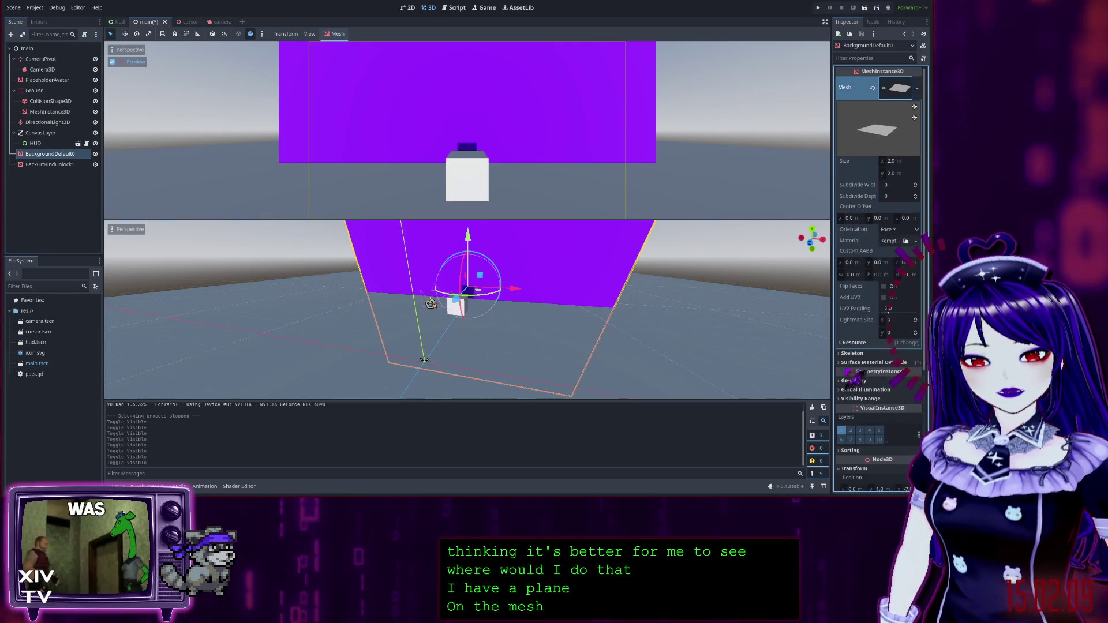
Inspect BackgroundDefault0's surface material override, a plain purple albedo colour, then switch to 2D.
click(853, 342)
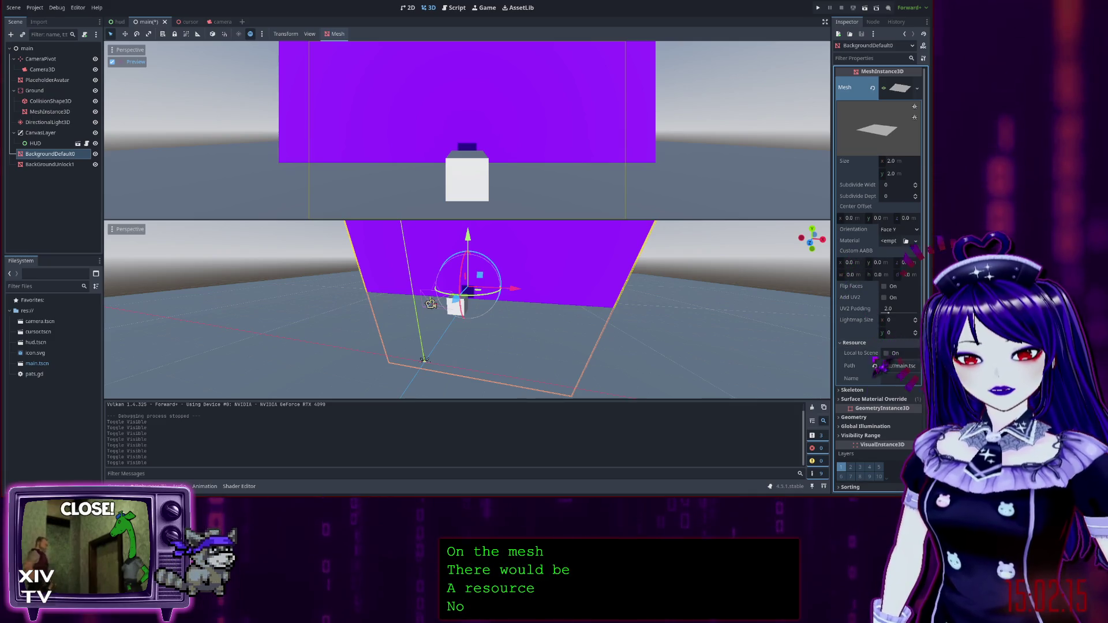
scroll(900, 376, down, 3)
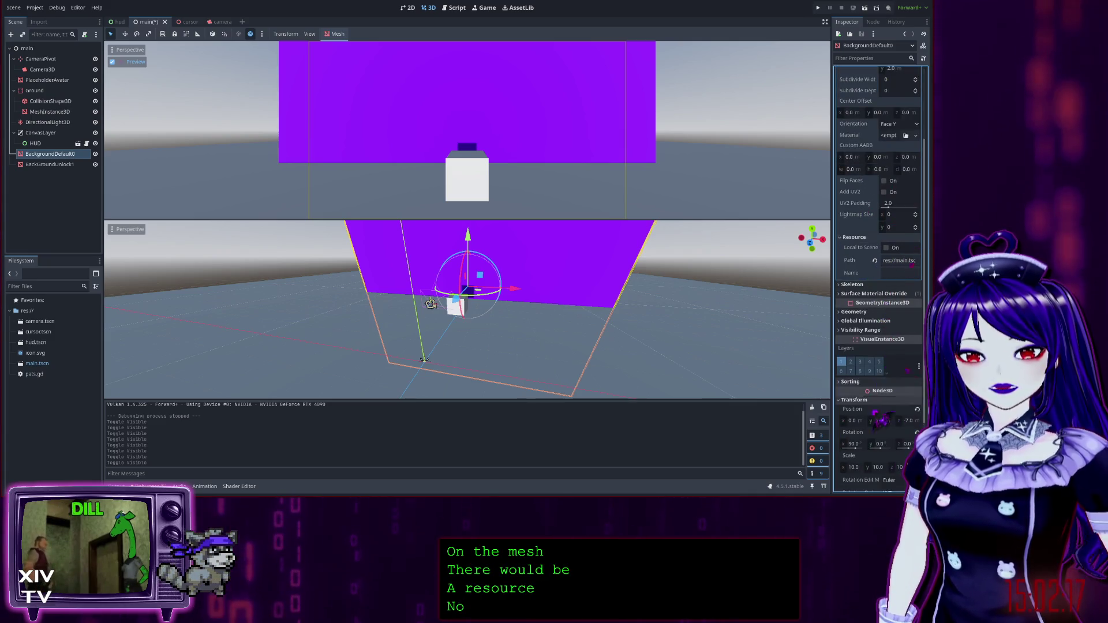
click(874, 294)
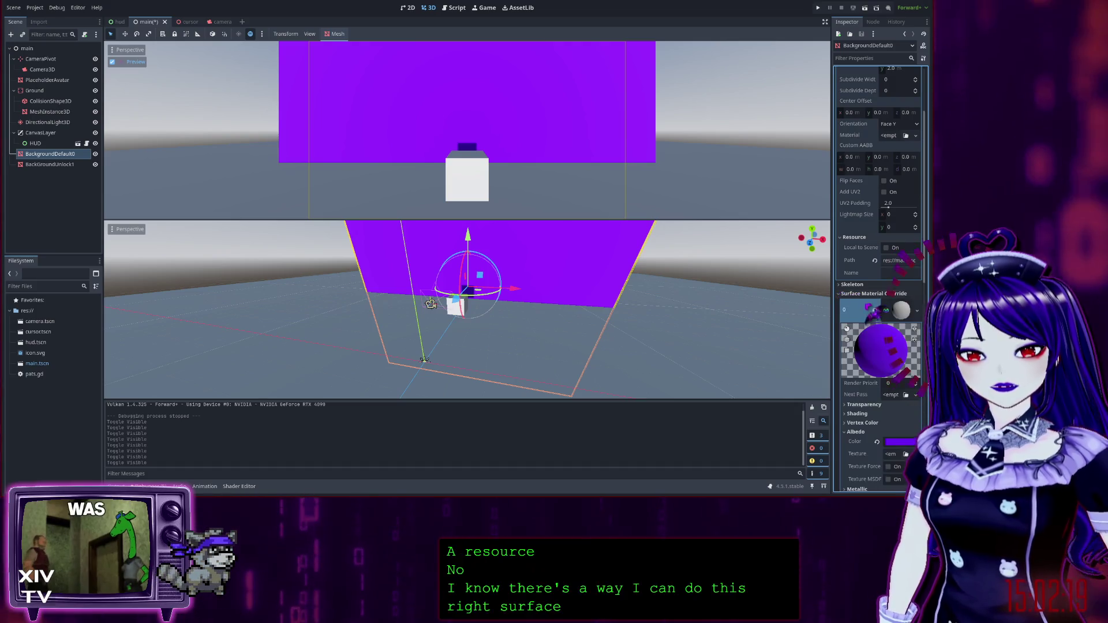
click(900, 305)
scroll(877, 260, down, 3)
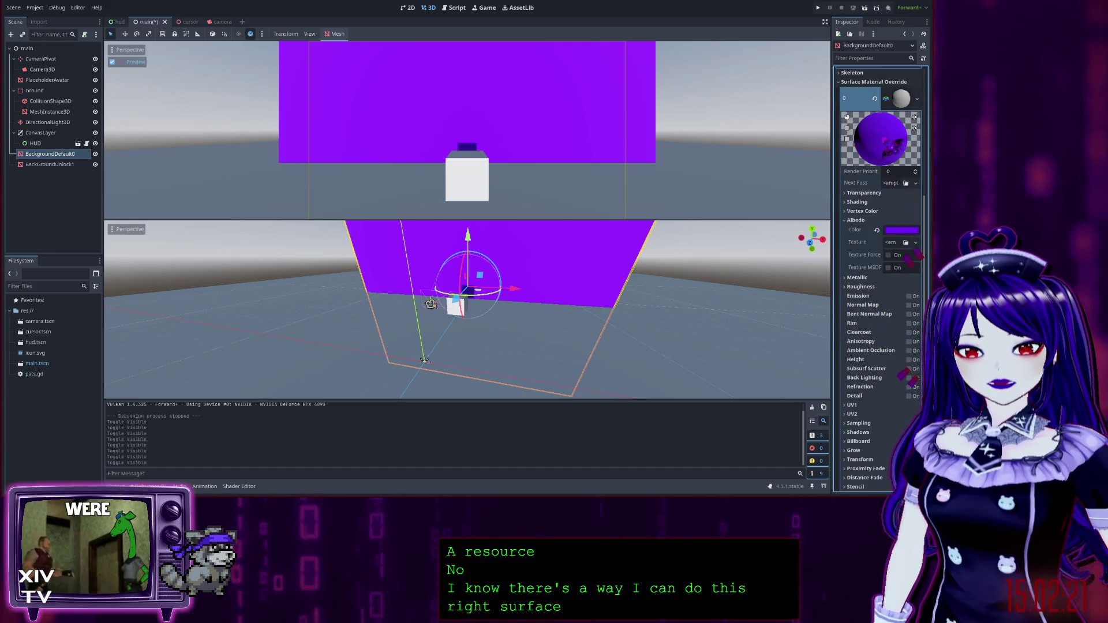
scroll(880, 277, down, 2)
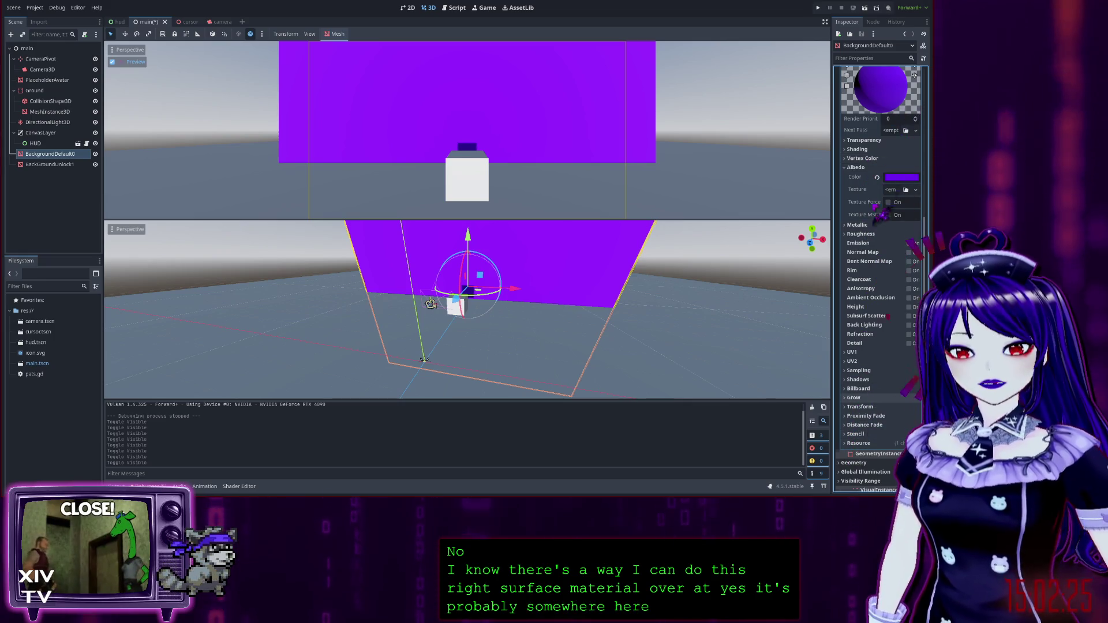
scroll(891, 222, up, 4)
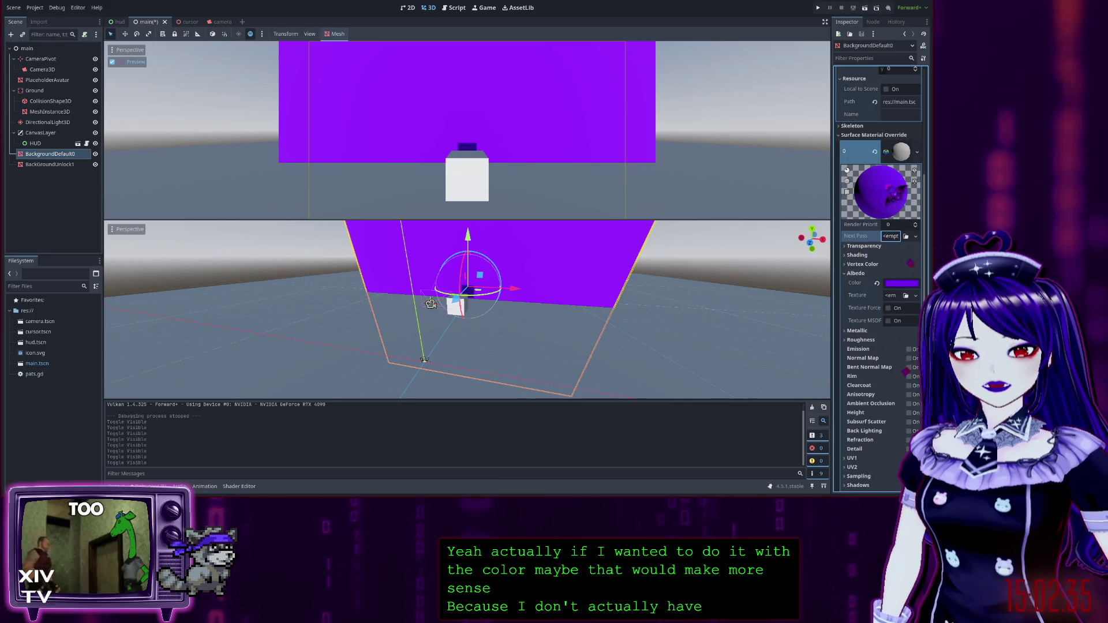
scroll(877, 230, up, 2)
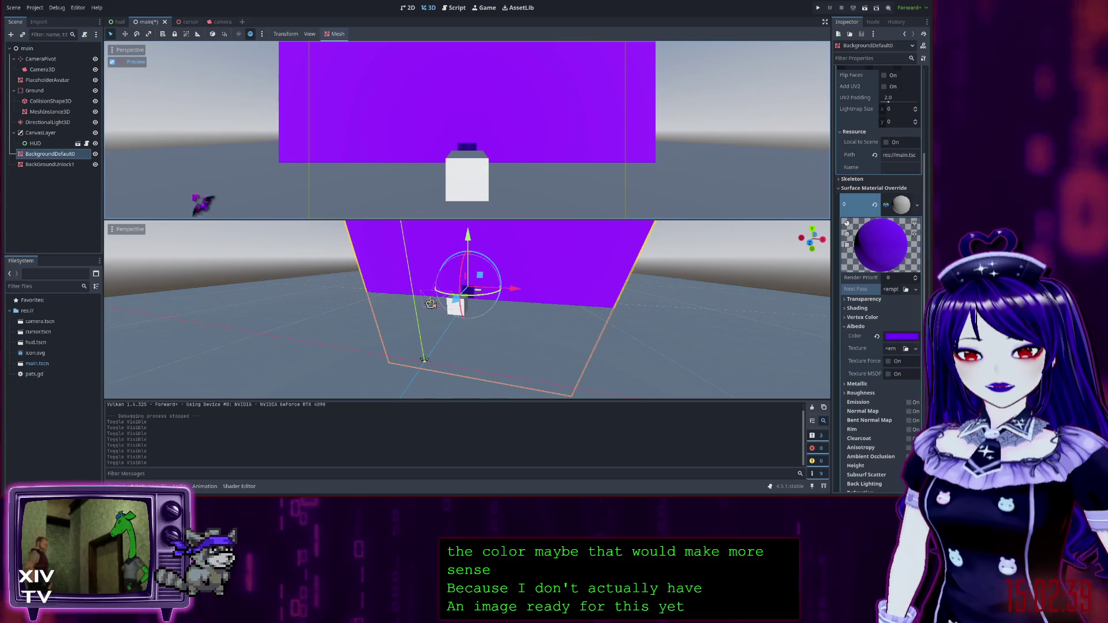
click(408, 8)
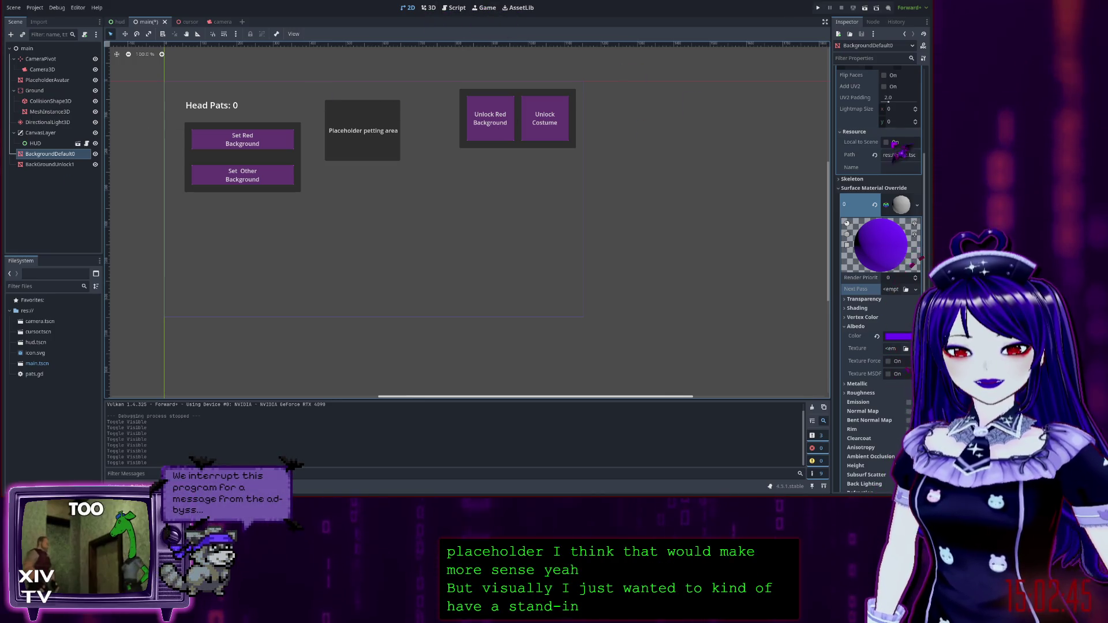
Switch to the Script workspace with Ctrl+F3 to show pats.gd and its unlock TO DO notes.
key(ctrl+F3)
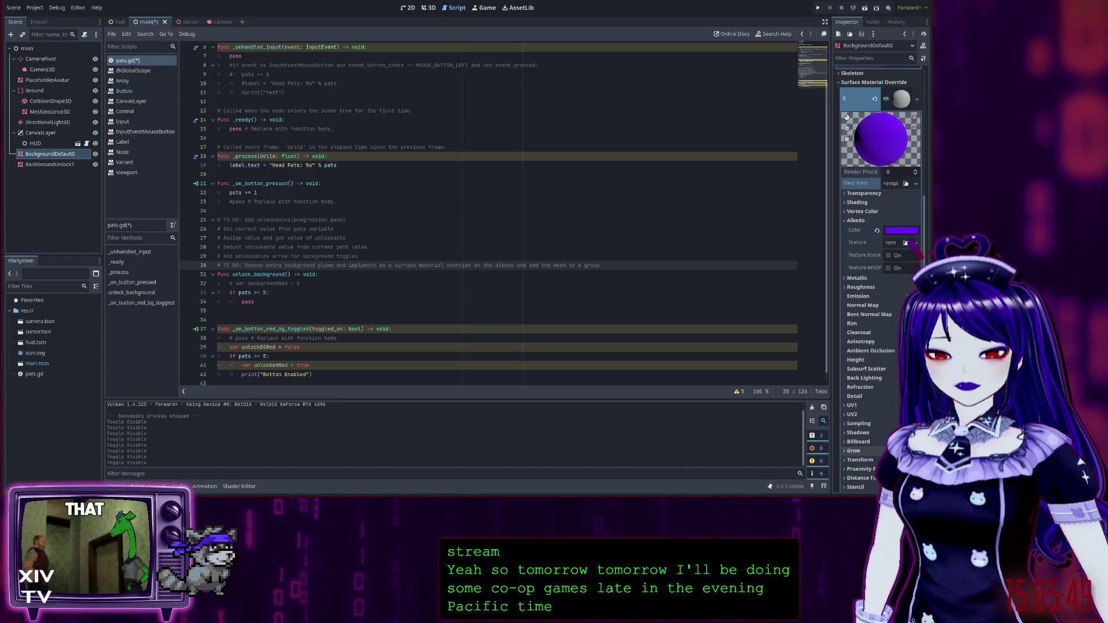